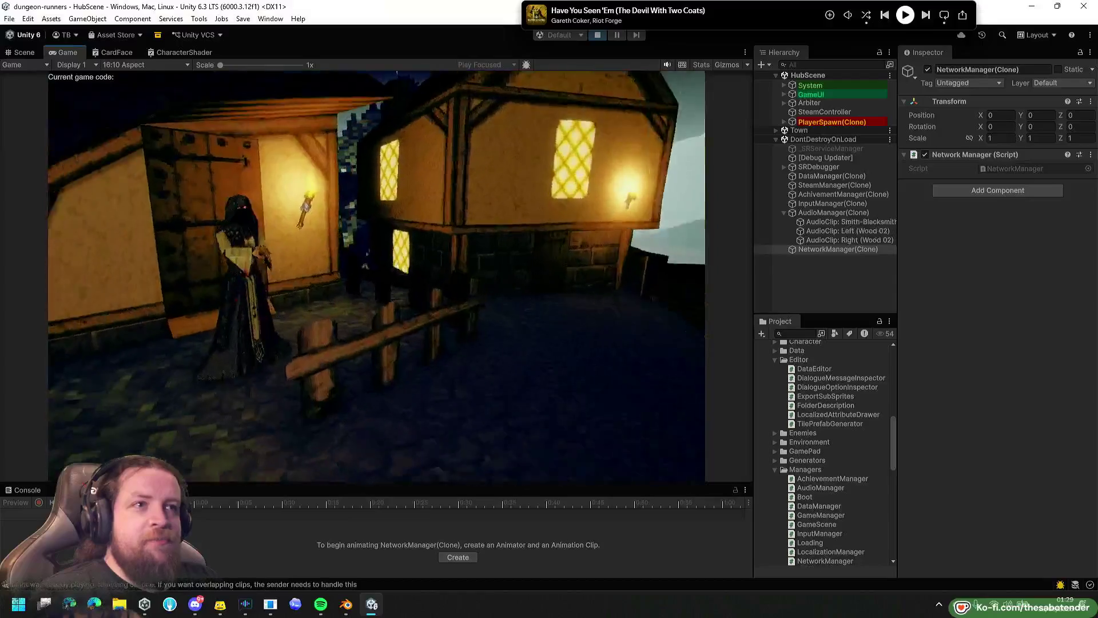
Talk to the witch Zorna and cycle through her greeting dialogue.
{"action": "key", "text": "e"}
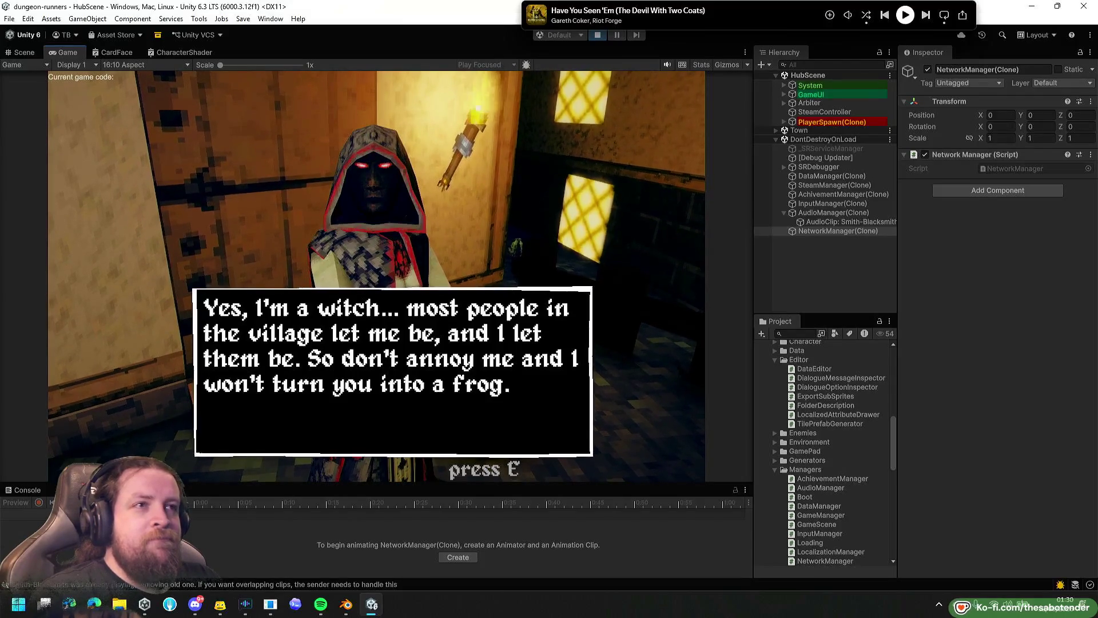
{"action": "key", "text": "e"}
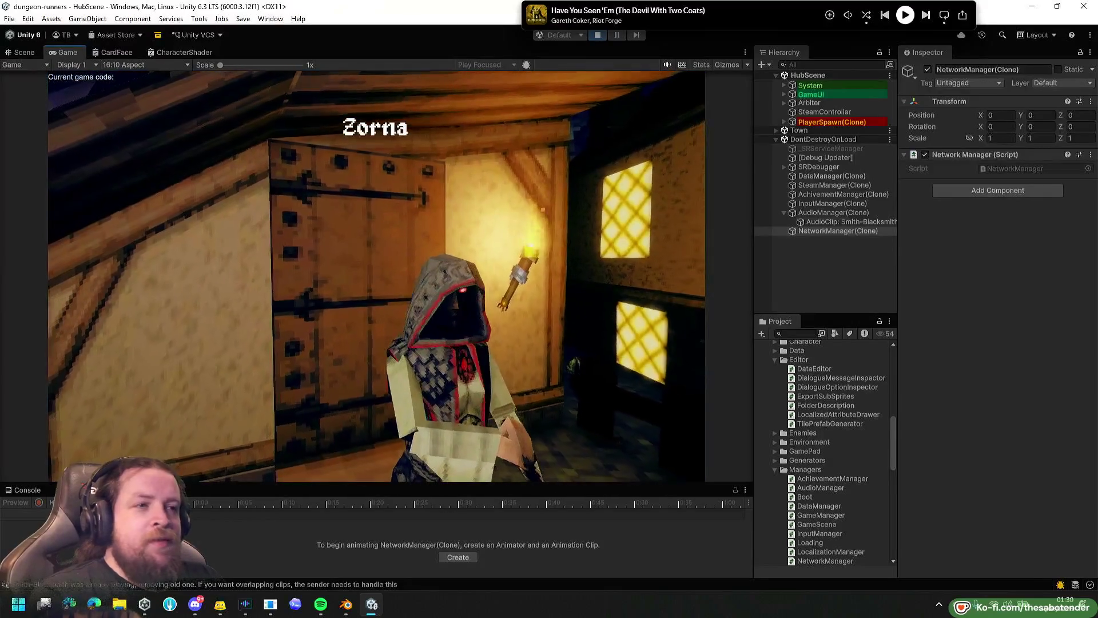
{"action": "key", "text": "e"}
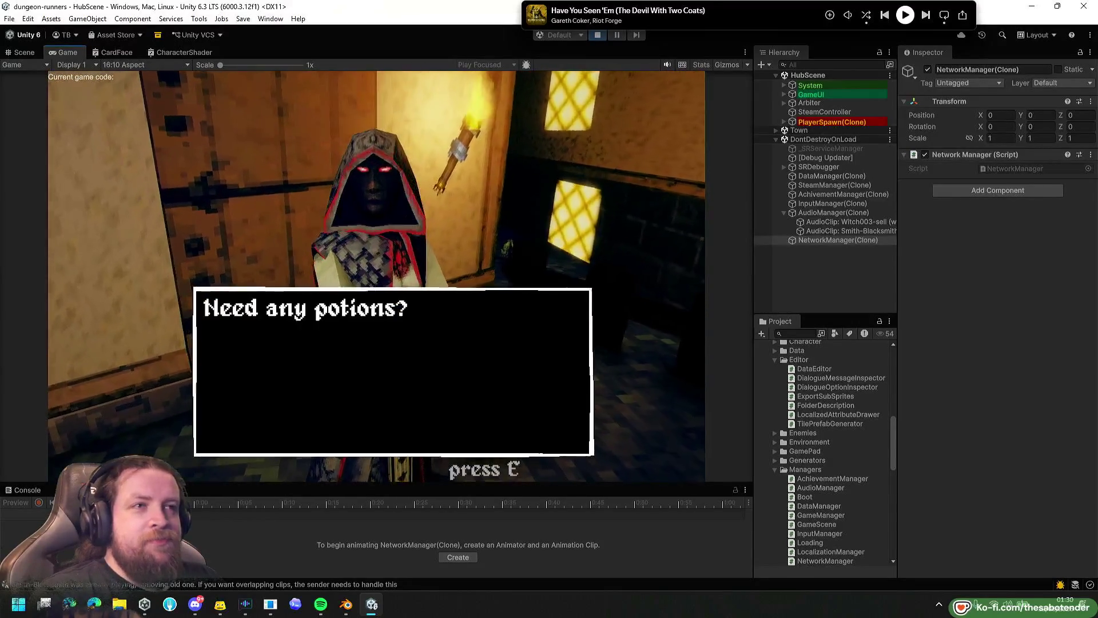
Dismiss Zorna's potions offer and walk out into the night-time town square.
{"action": "key", "text": "e"}
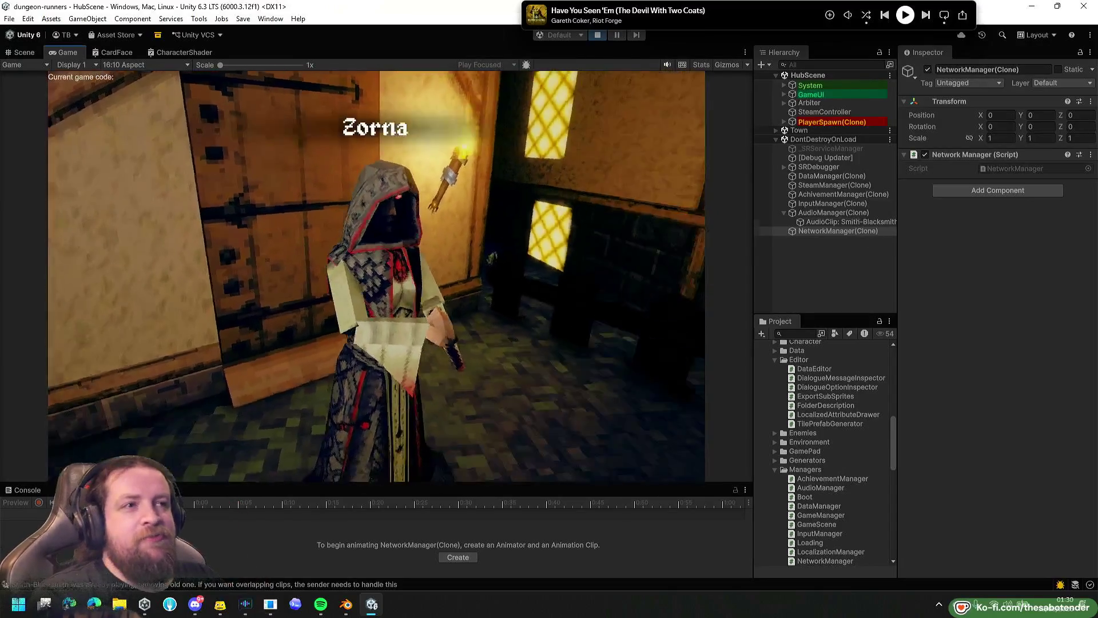
{"action": "key", "text": "e"}
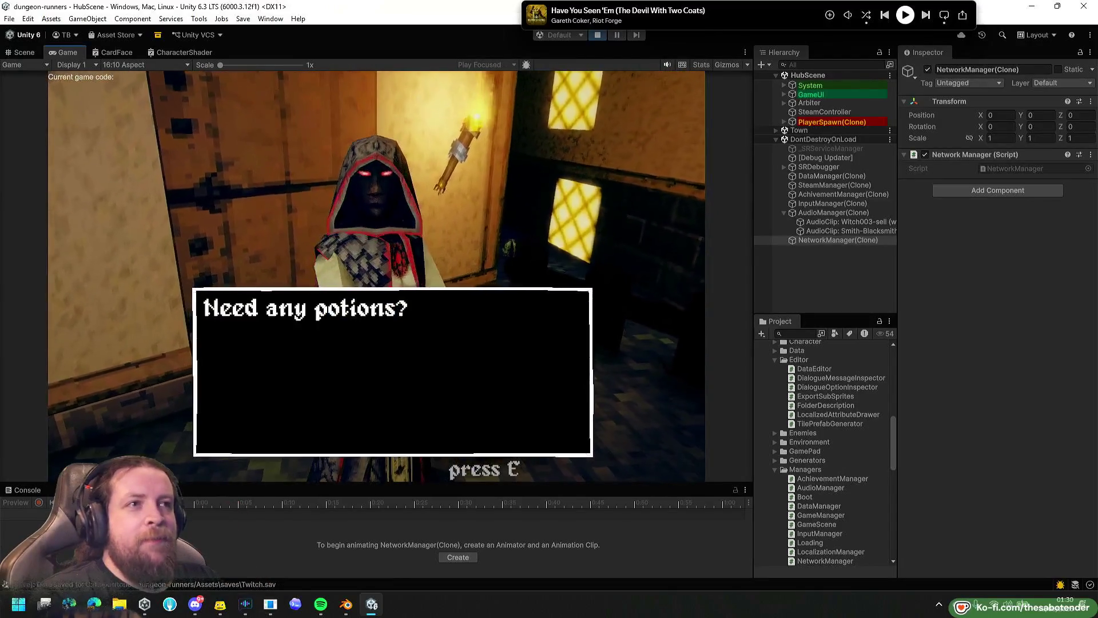
{"action": "key", "text": "e"}
{"action": "key", "text": "w"}
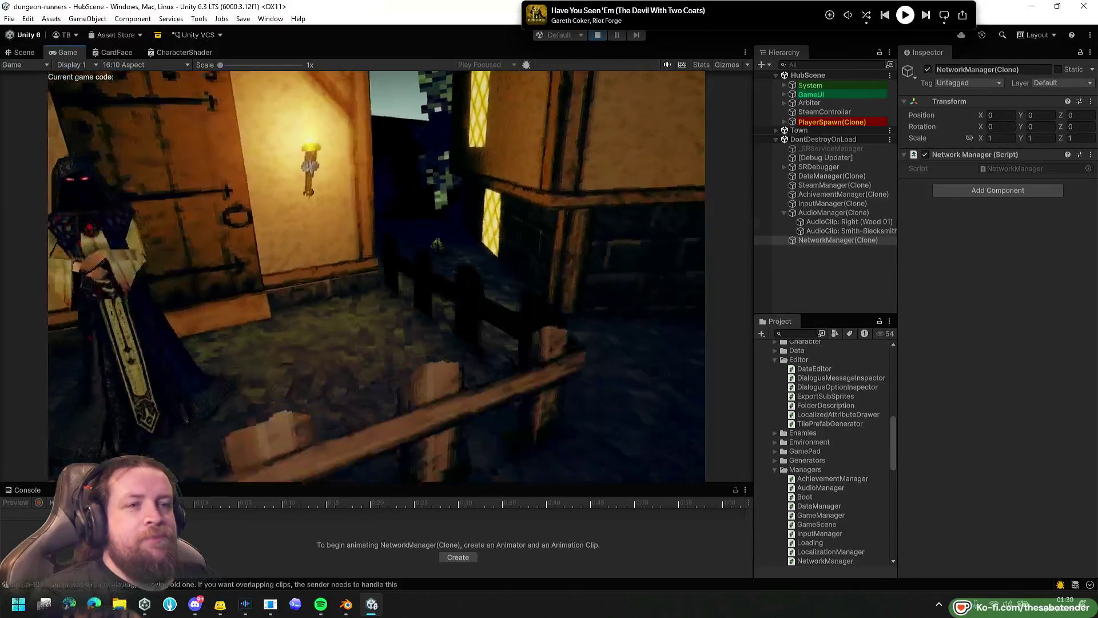
{"action": "key", "text": "w"}
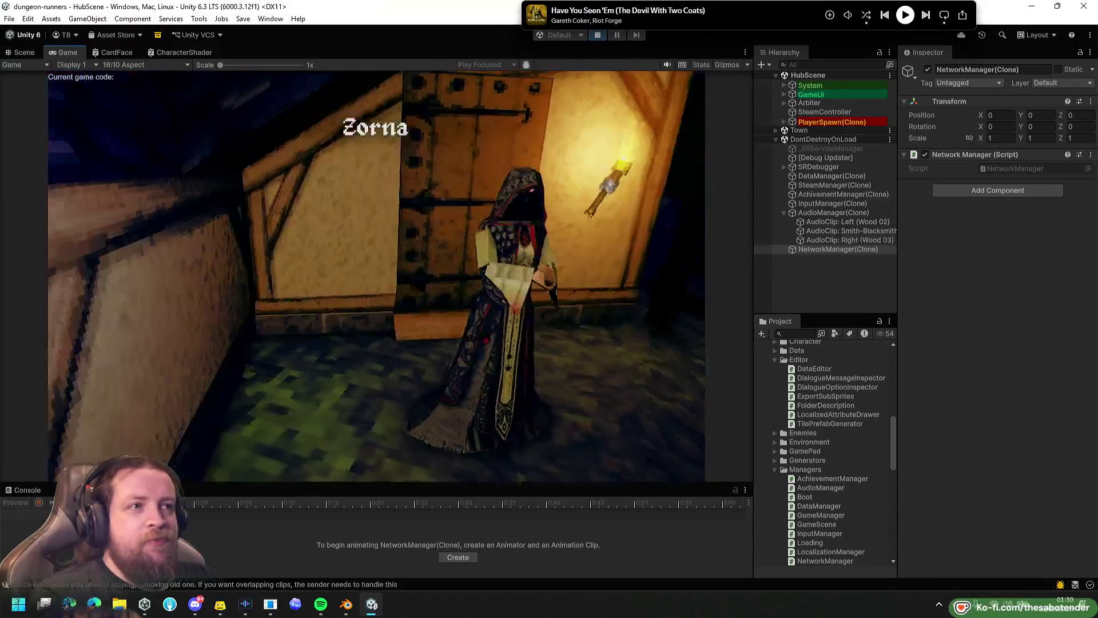
{"action": "key", "text": "w"}
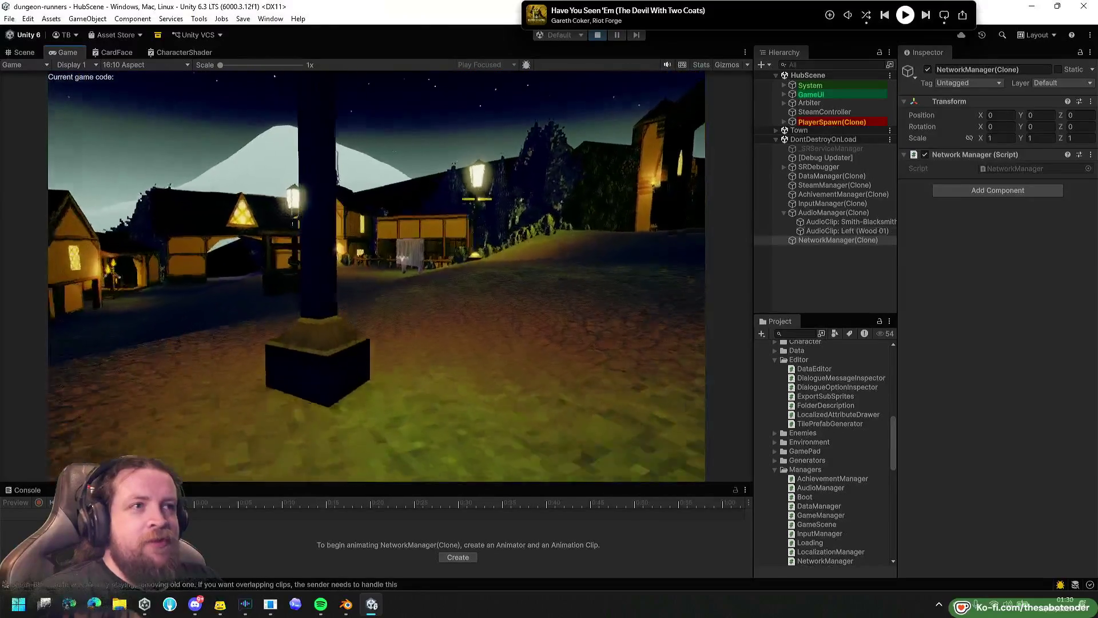
{"action": "key", "text": "w"}
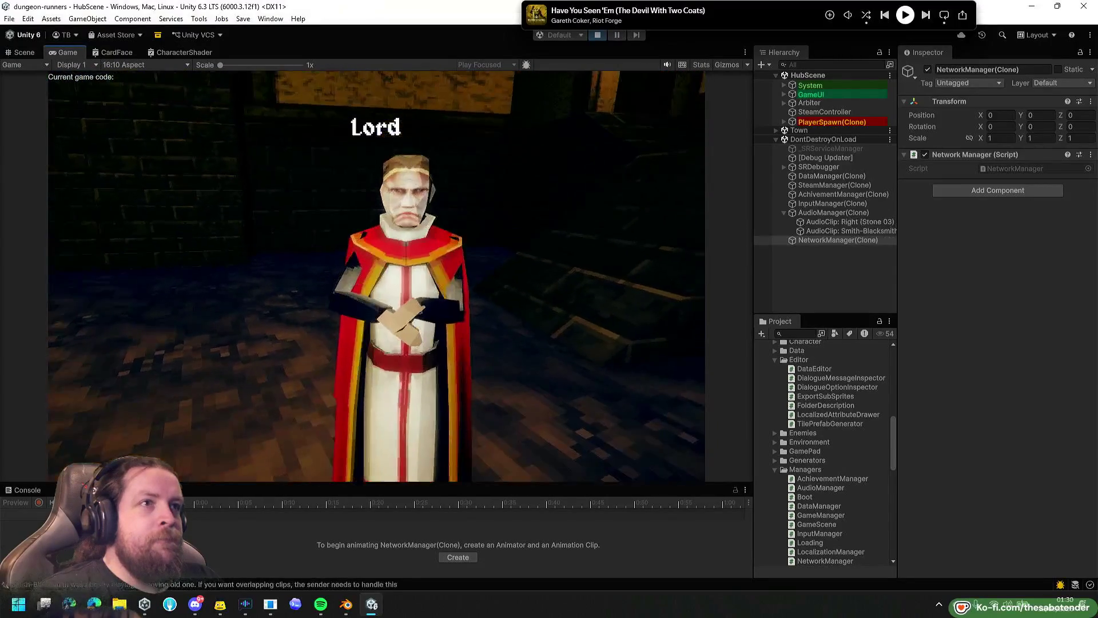
Talk to the Lord and hear his introduction about boons for achievements.
{"action": "key", "text": "e"}
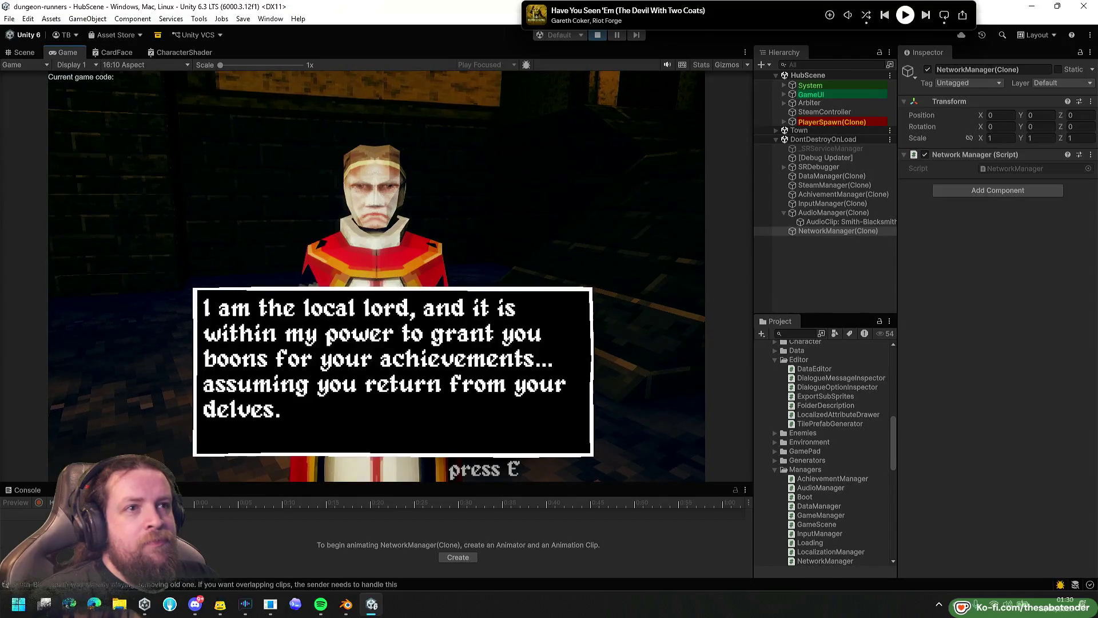
{"action": "key", "text": "e"}
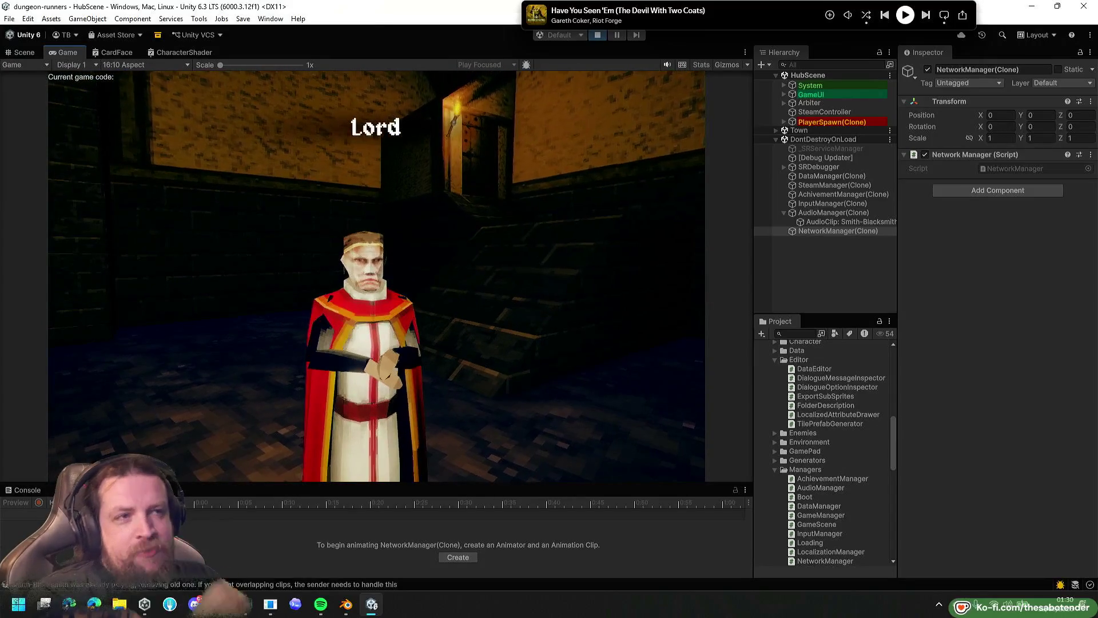
{"action": "key", "text": "a"}
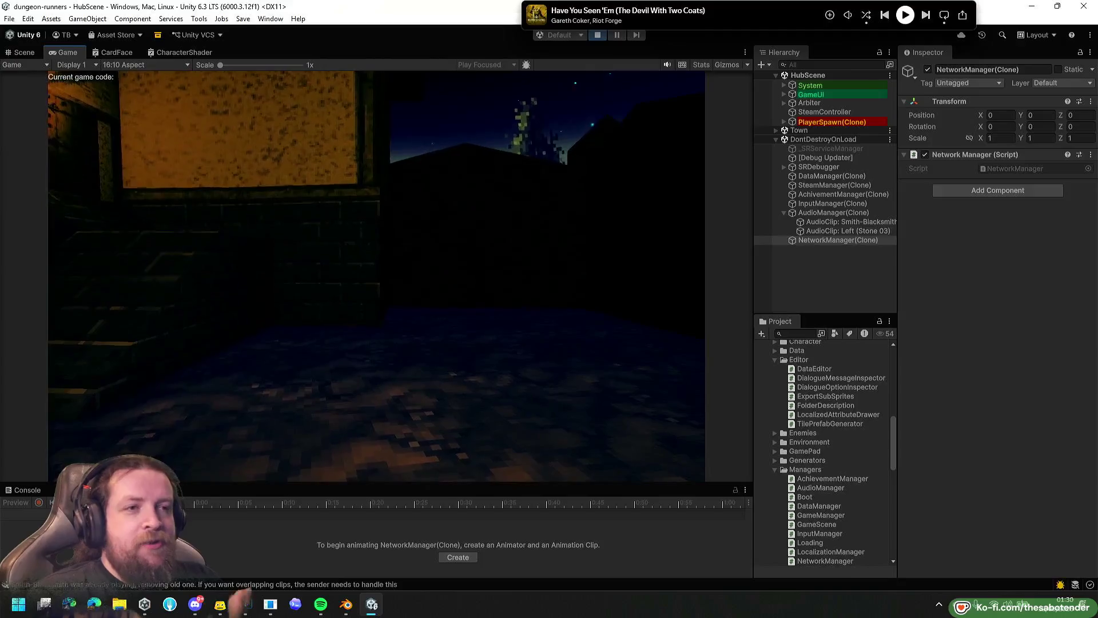
{"action": "key", "text": "d"}
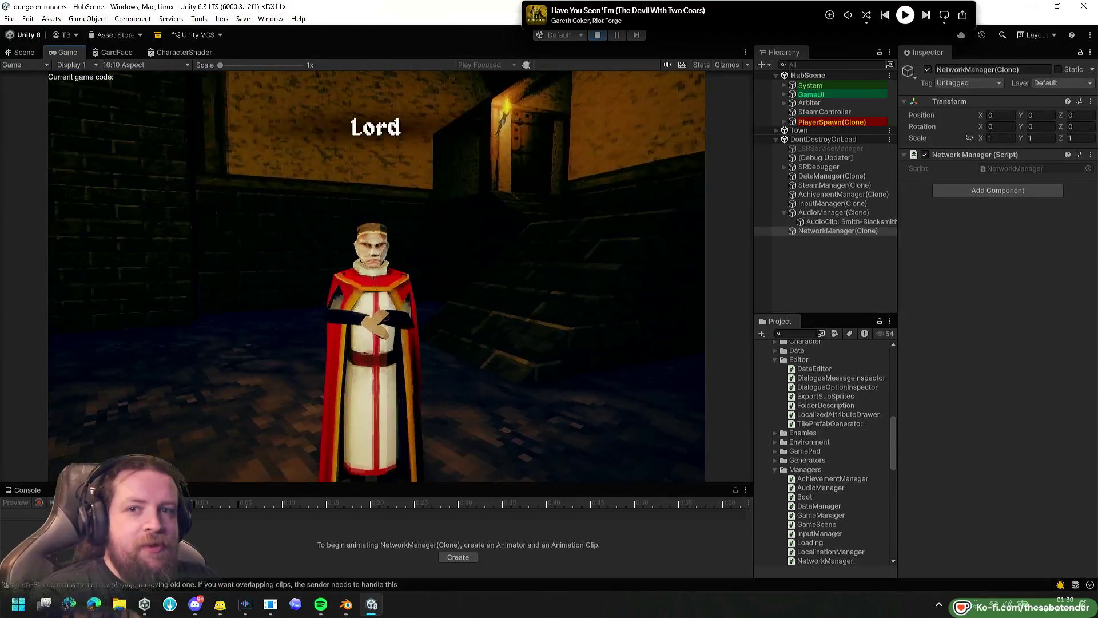
{"action": "key", "text": "w"}
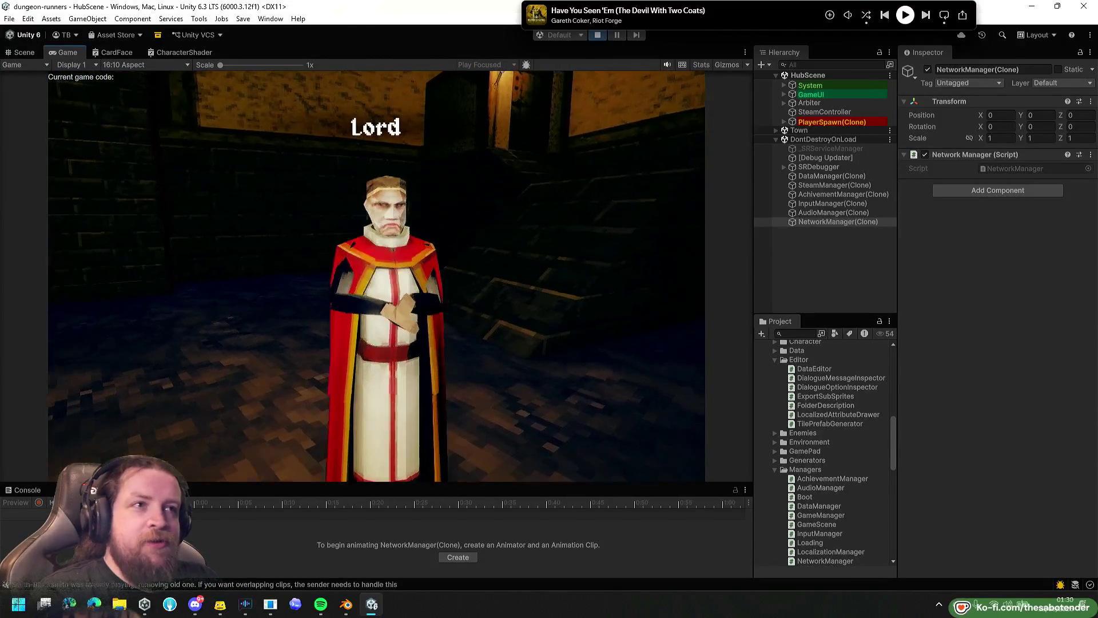
{"action": "key", "text": "e"}
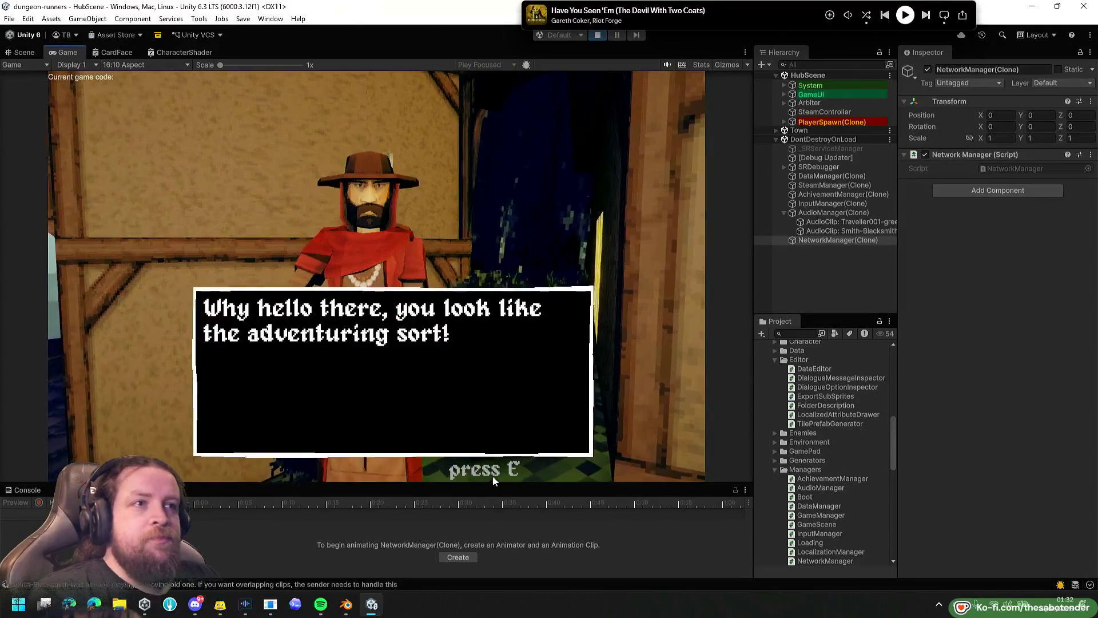
Advance the traveller's lines until 'Go to dungeon' and 'Nevermind' appear.
{"action": "key", "text": "e"}
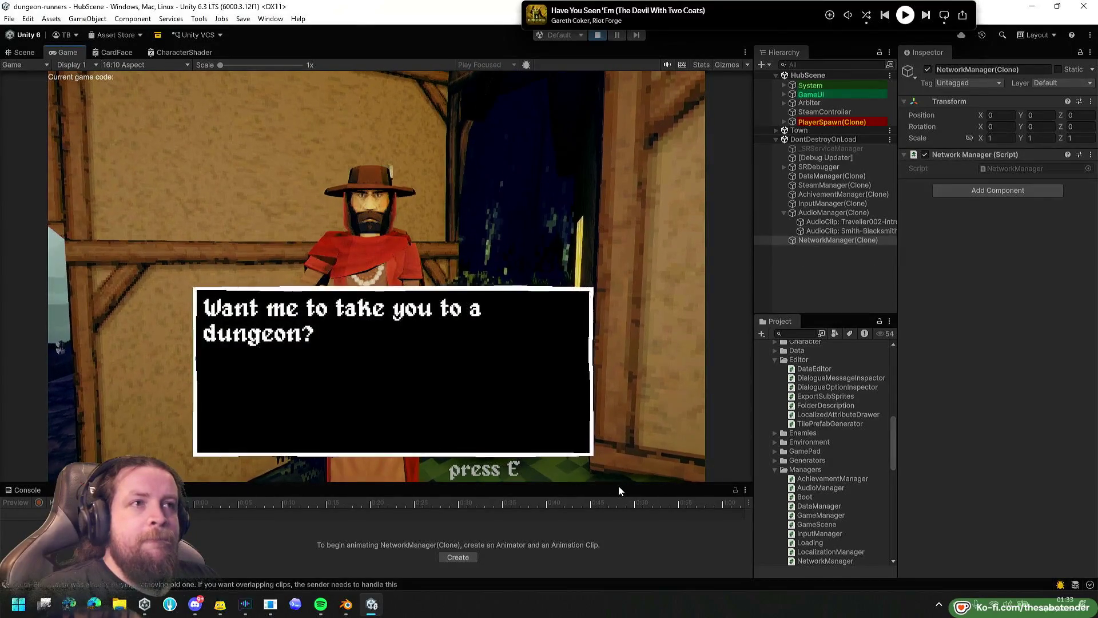
{"action": "key", "text": "e"}
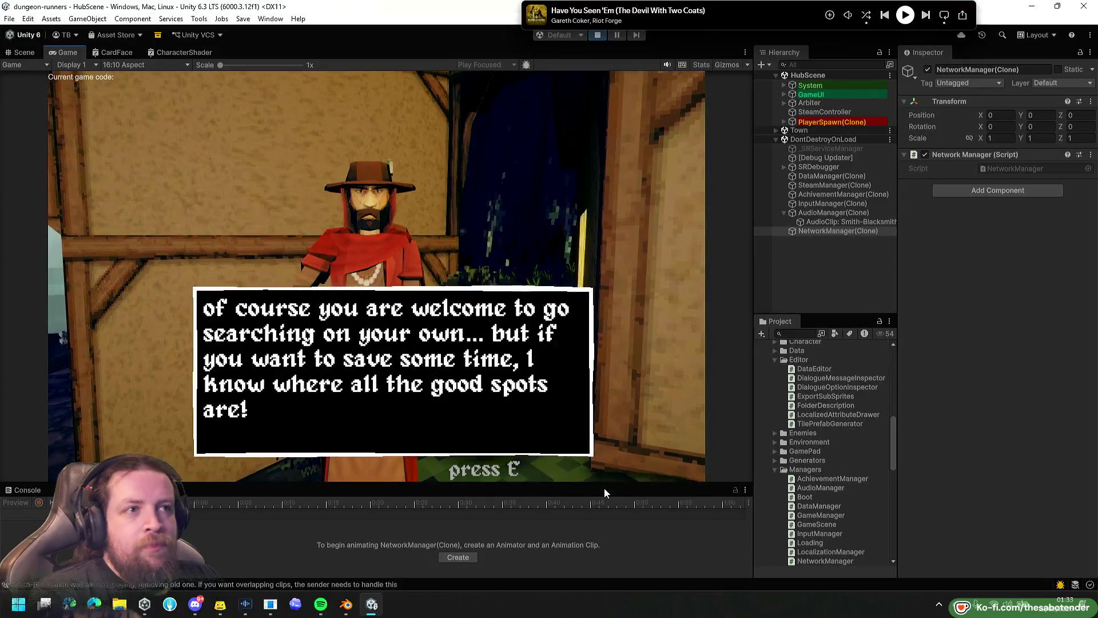
{"action": "key", "text": "e"}
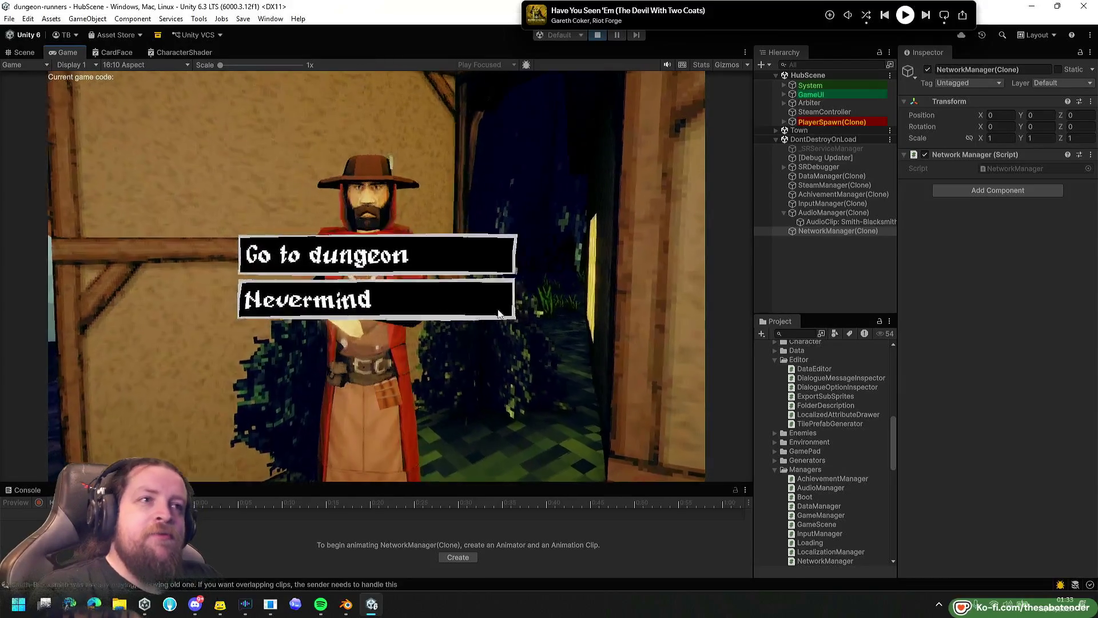
{"action": "left_click", "coordinate": [514, 355]}
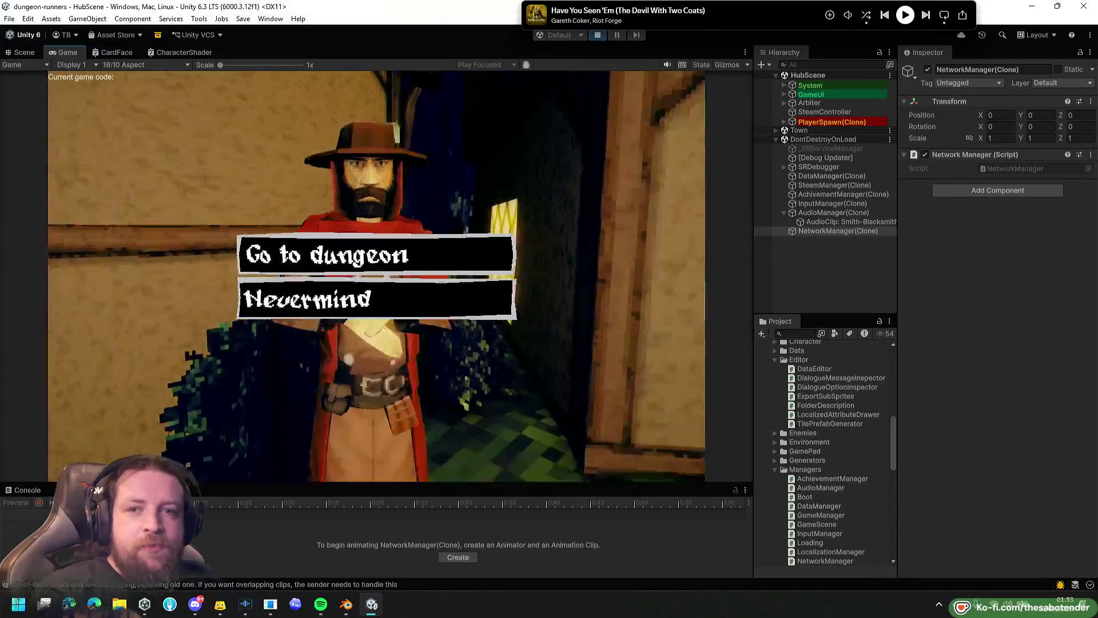
{"action": "key", "text": "alt+Tab"}
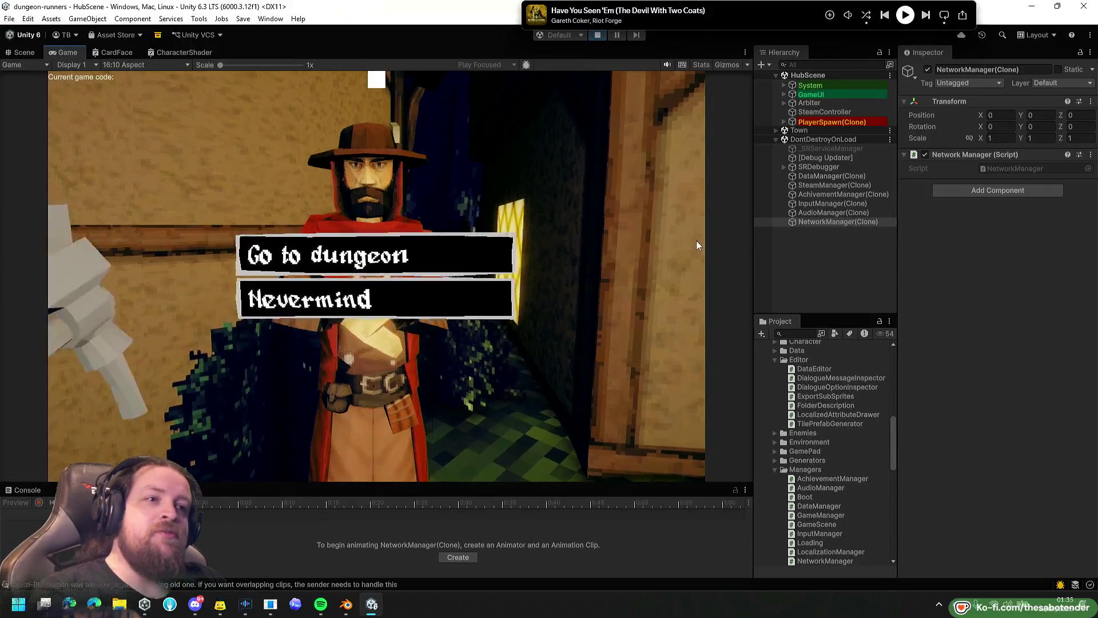
{"action": "left_click", "coordinate": [349, 348]}
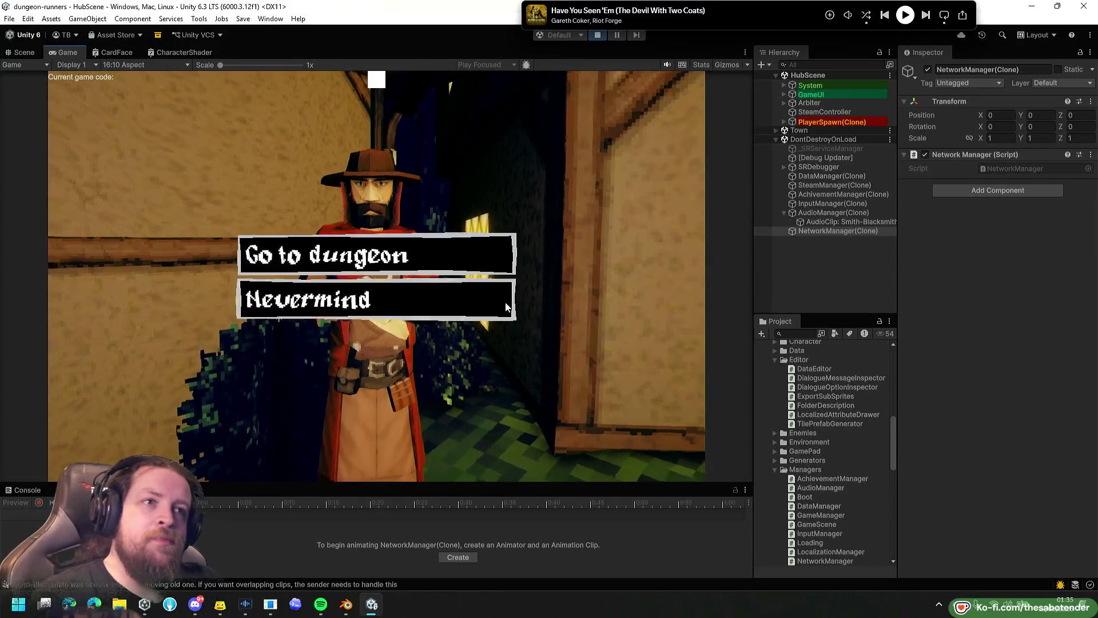
Choose 'Go to dungeon' to load the Dungeon scene, then select the AudioManager object.
{"action": "left_click", "coordinate": [437, 255]}
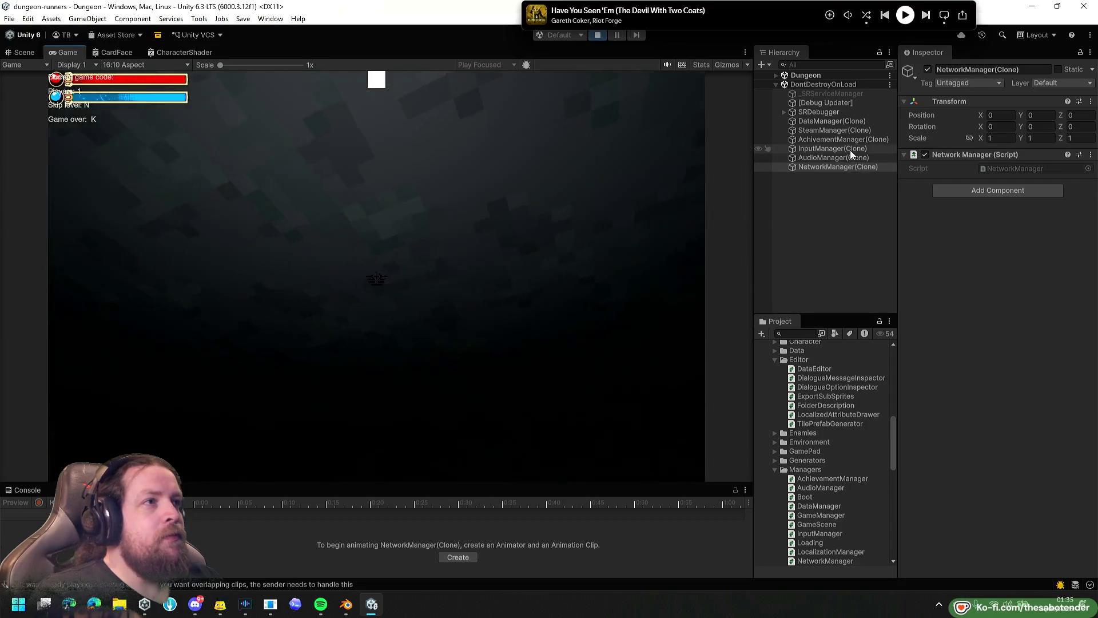
{"action": "left_click", "coordinate": [826, 159]}
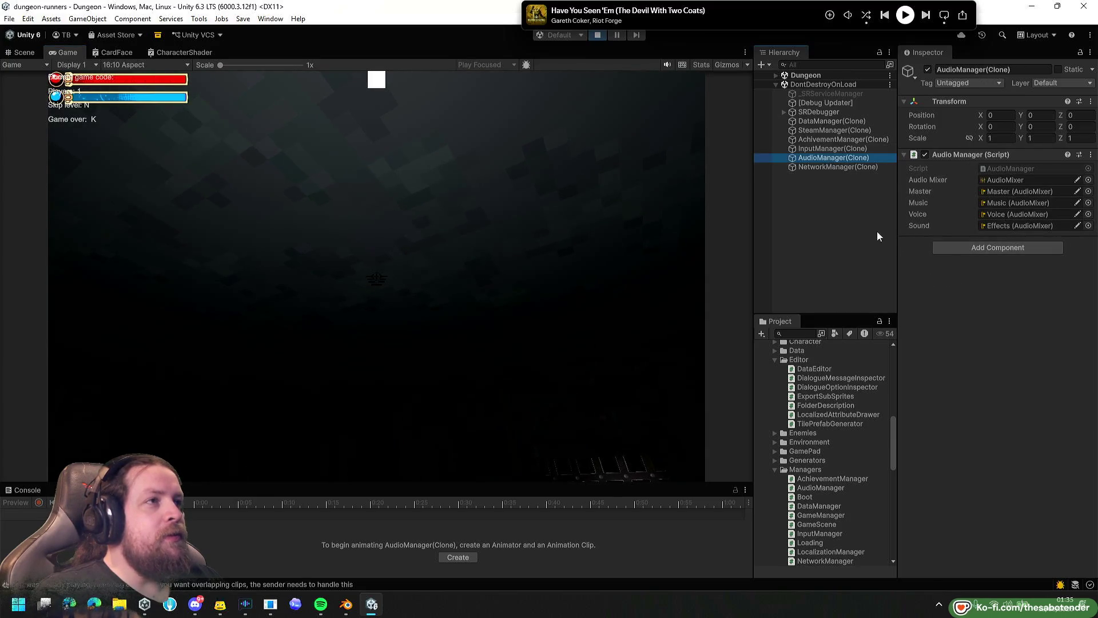
Expand the Dungeon scene and inspect Global Volume, GameUI's children and New Game Object.
{"action": "left_click", "coordinate": [776, 75]}
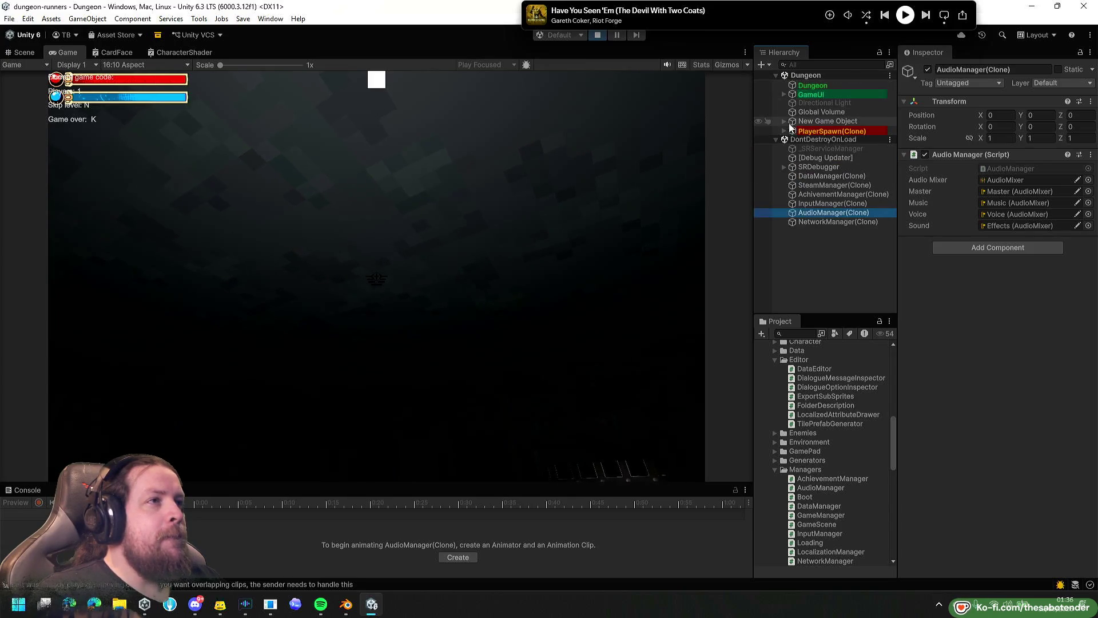
{"action": "left_click", "coordinate": [795, 112]}
{"action": "left_click", "coordinate": [783, 94]}
{"action": "left_click", "coordinate": [784, 93]}
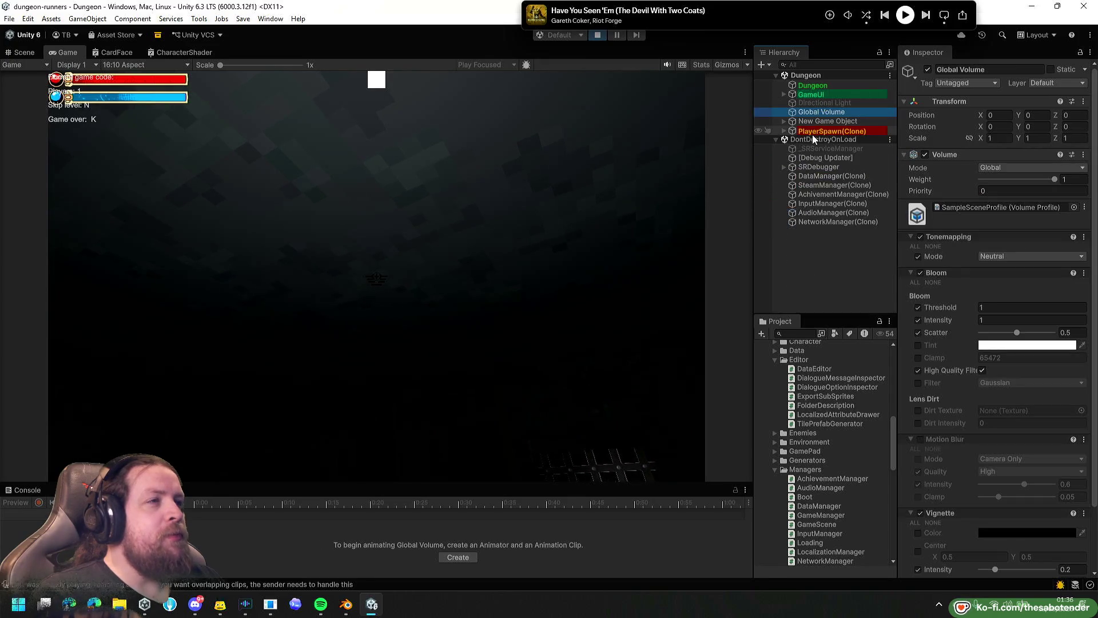
{"action": "left_click", "coordinate": [819, 121]}
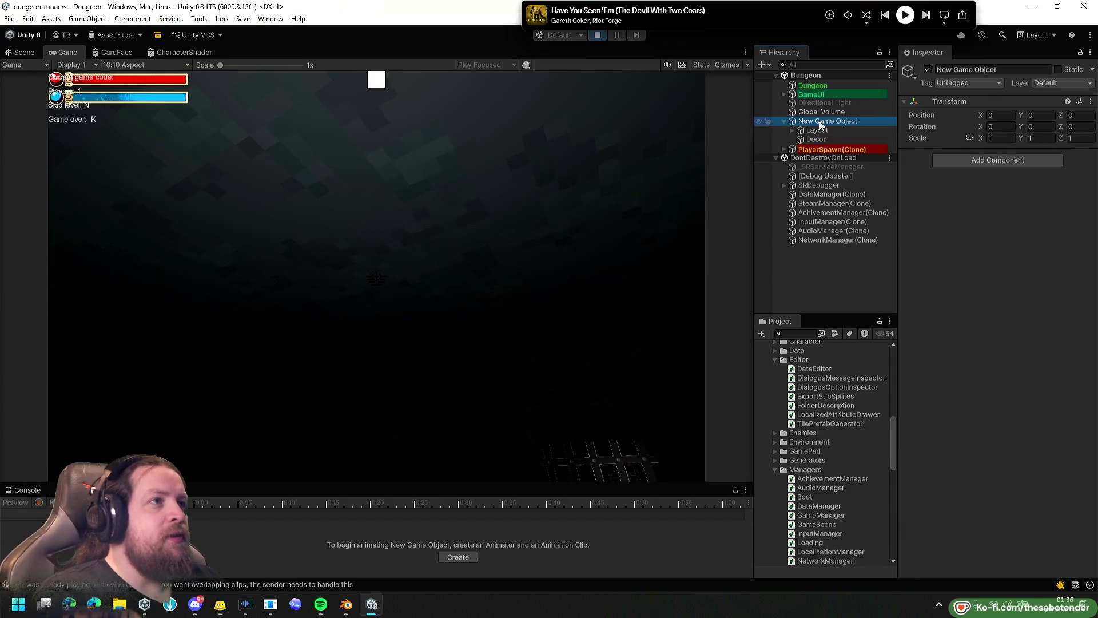
{"action": "left_click", "coordinate": [473, 235]}
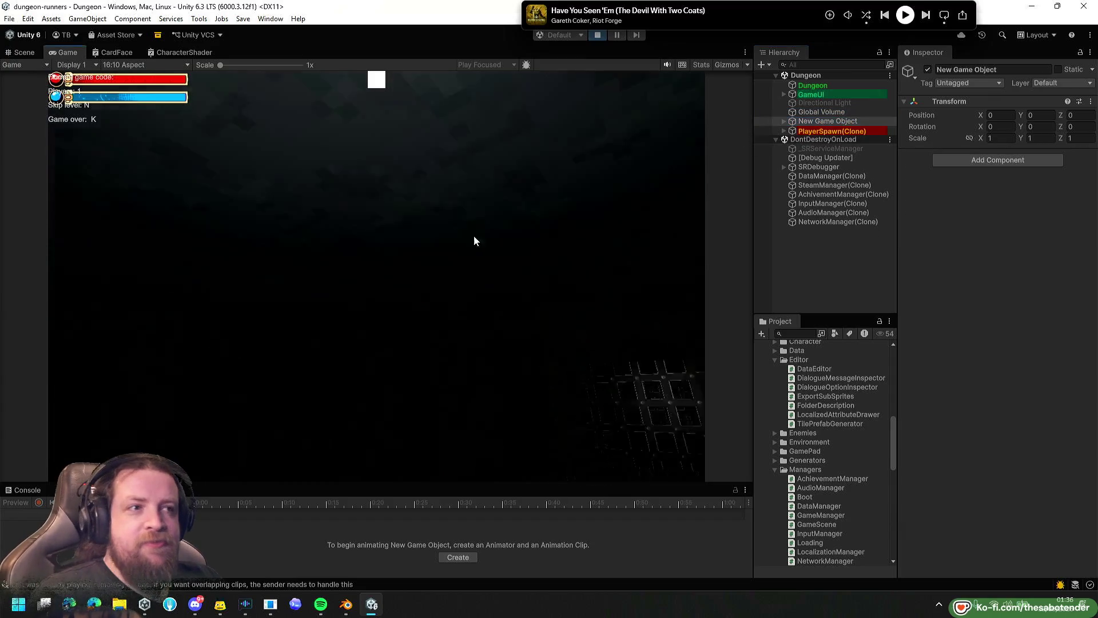
Turn toward the dark corridor and inspect the AudioManager(Clone) object.
{"action": "key", "text": "w"}
{"action": "key", "text": "q"}
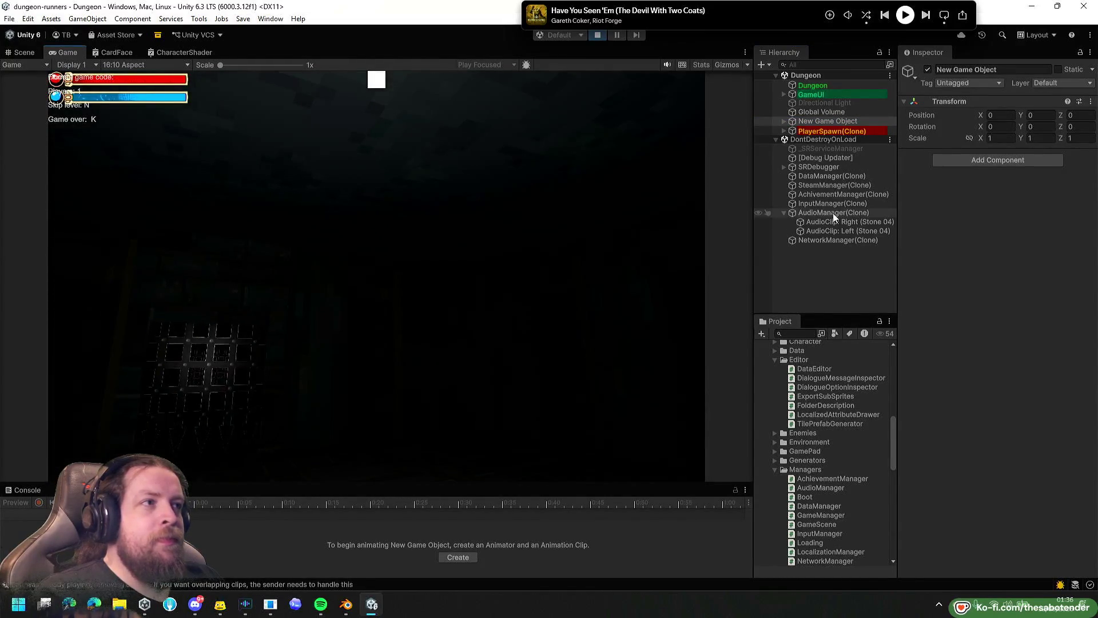
{"action": "left_click", "coordinate": [832, 213]}
{"action": "left_click", "coordinate": [347, 286]}
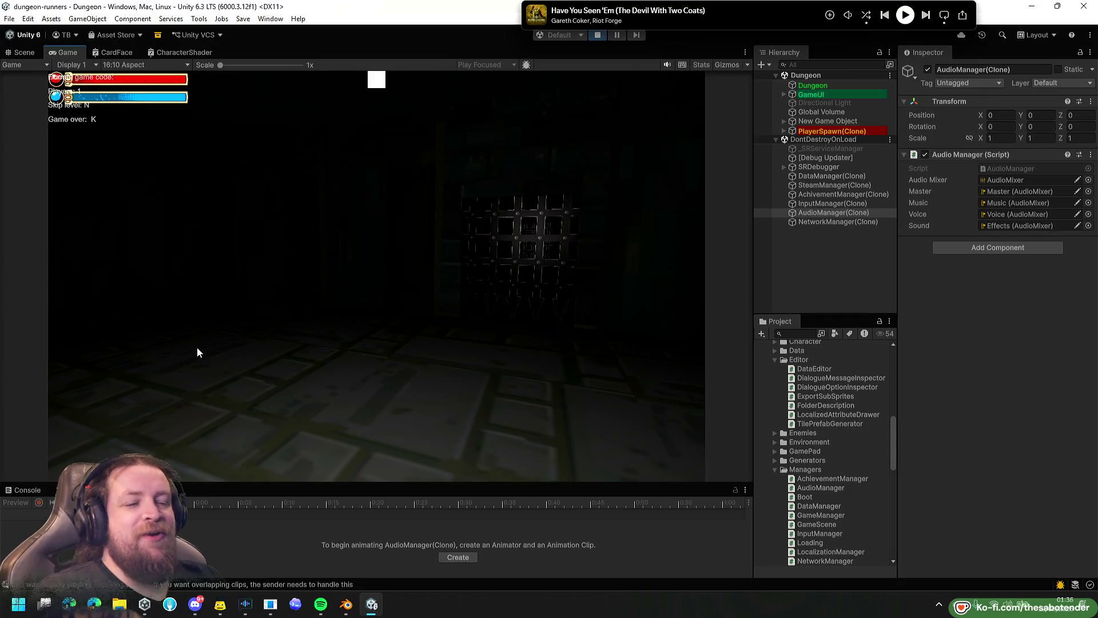
Walk and jump down the corridor until the portcullis's Open prompt appears.
{"action": "key", "text": "w"}
{"action": "key", "text": "w"}
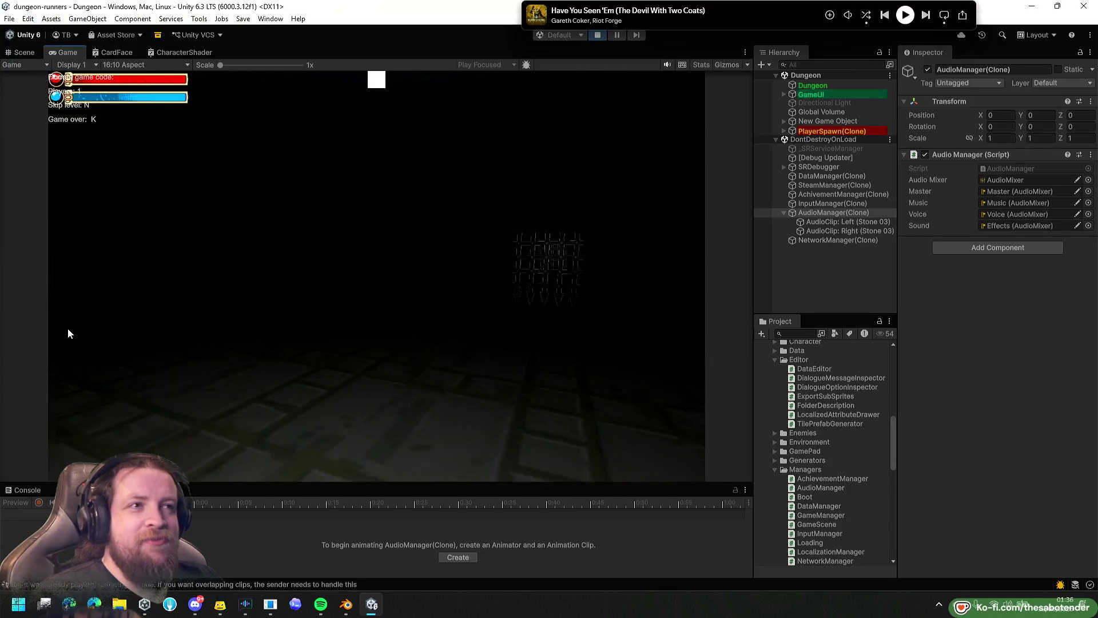
{"action": "key", "text": "w"}
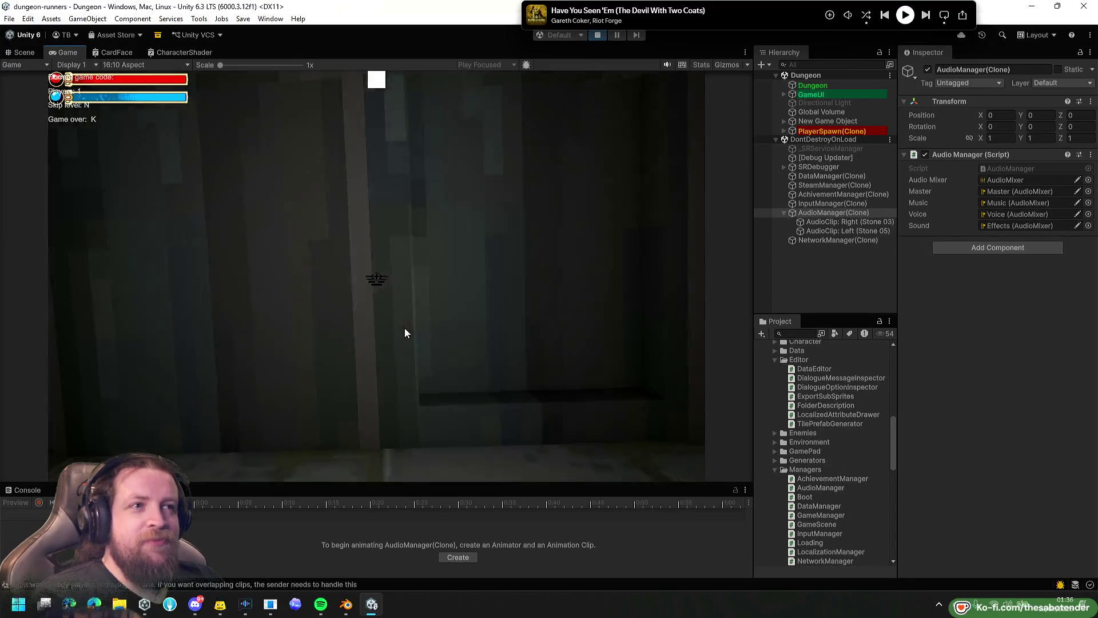
{"action": "key", "text": "space"}
{"action": "key", "text": "w"}
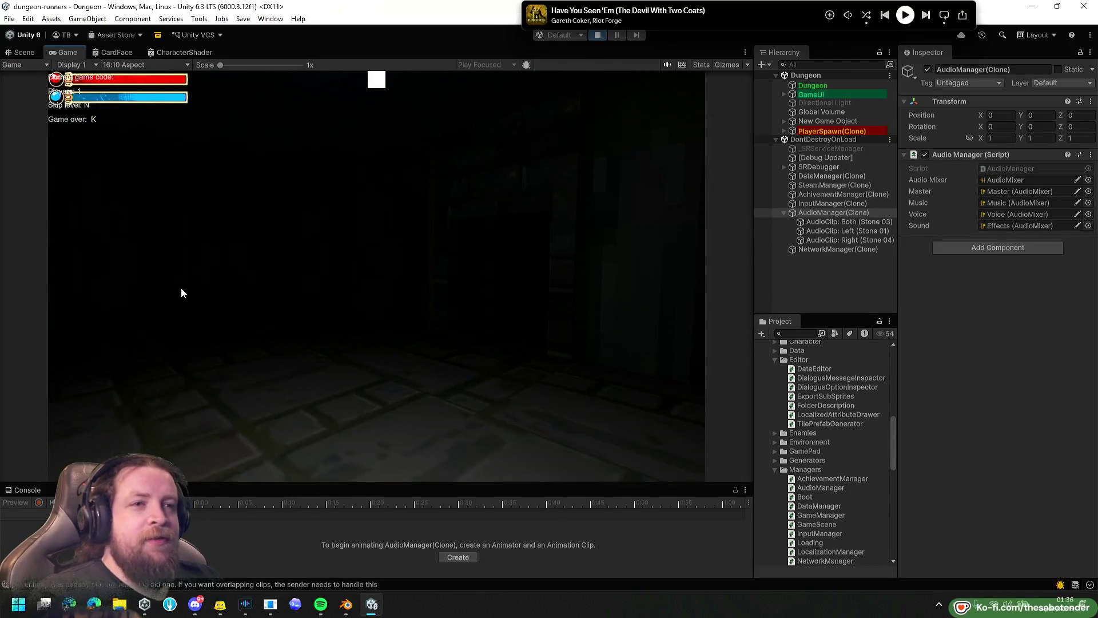
Raise the portcullis and walk down the corridor to the next gate.
{"action": "key", "text": "w"}
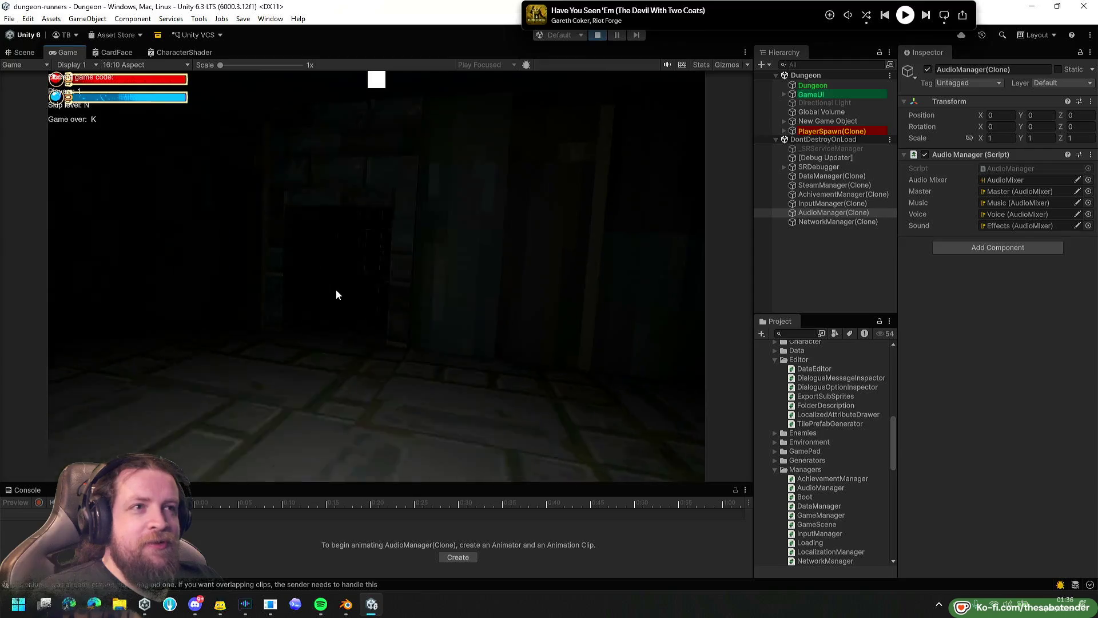
{"action": "key", "text": "e"}
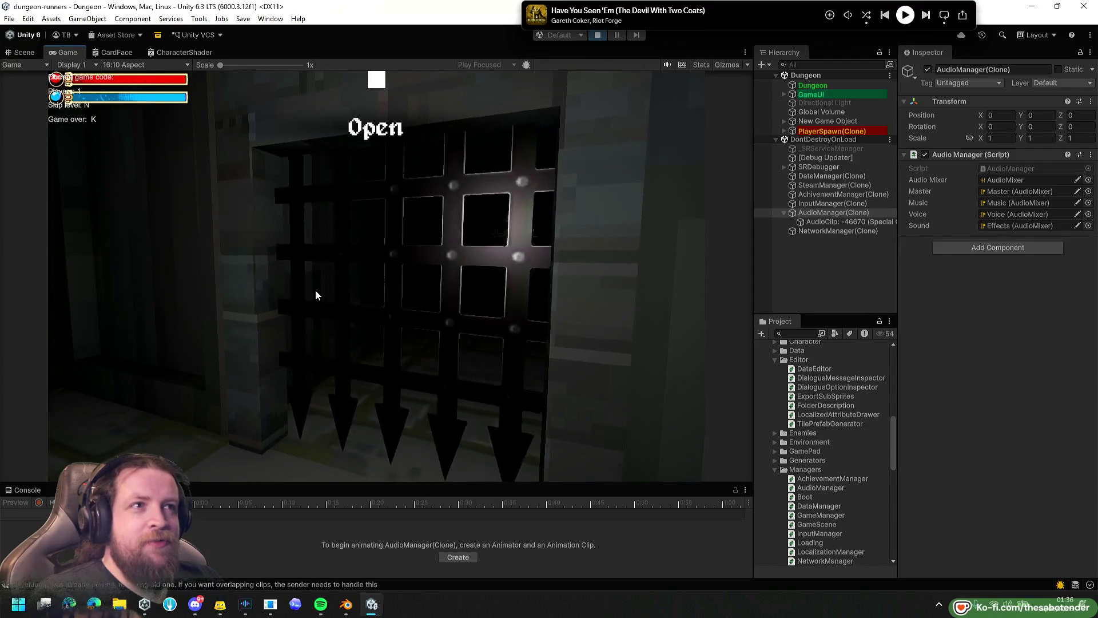
{"action": "key", "text": "w"}
{"action": "key", "text": "w"}
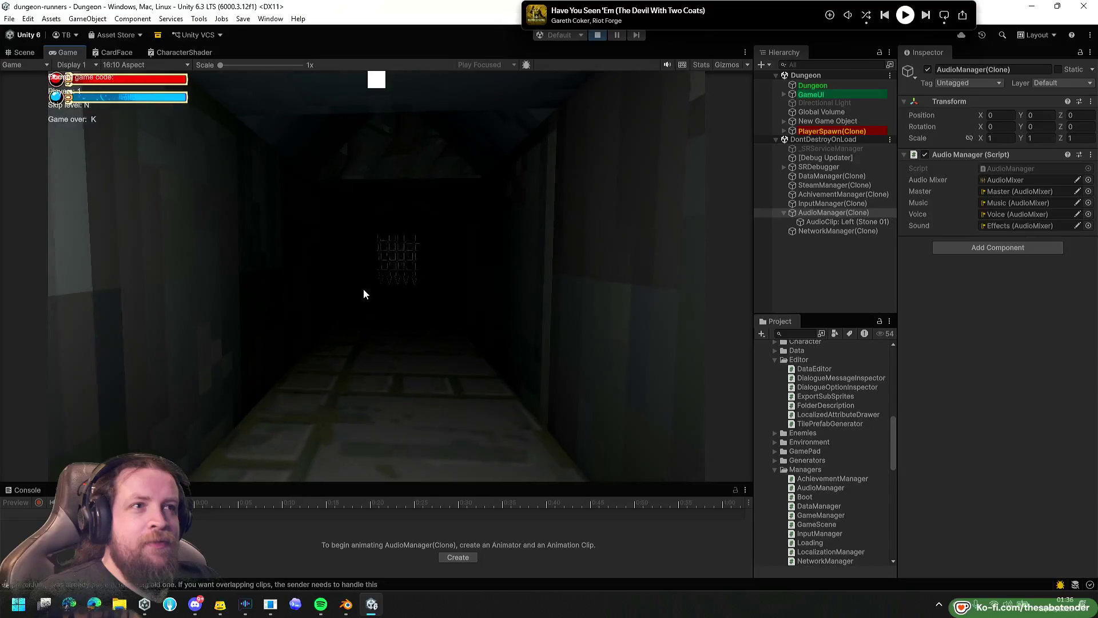
{"action": "key", "text": "w"}
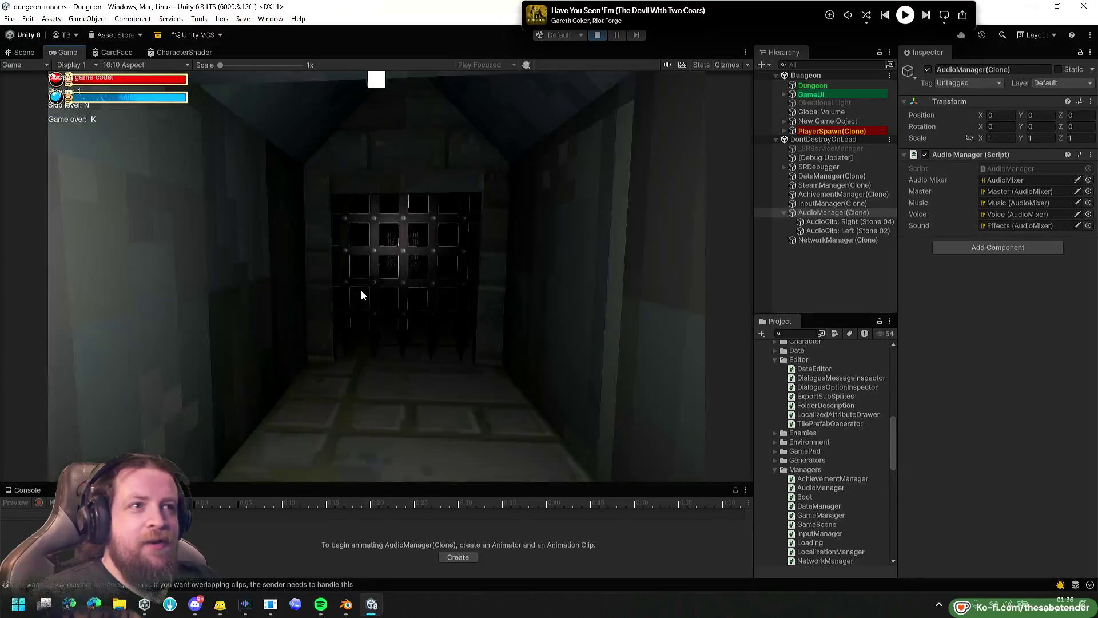
Pass the next gate into the dark corridor and show the dungeon minimap.
{"action": "key", "text": "w"}
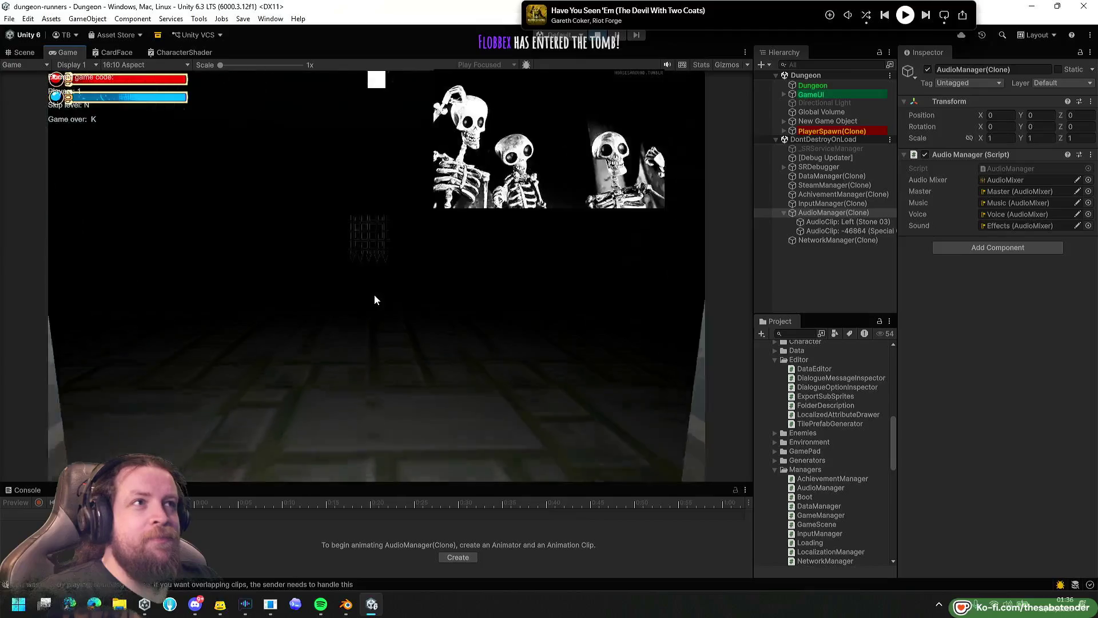
{"action": "key", "text": "w"}
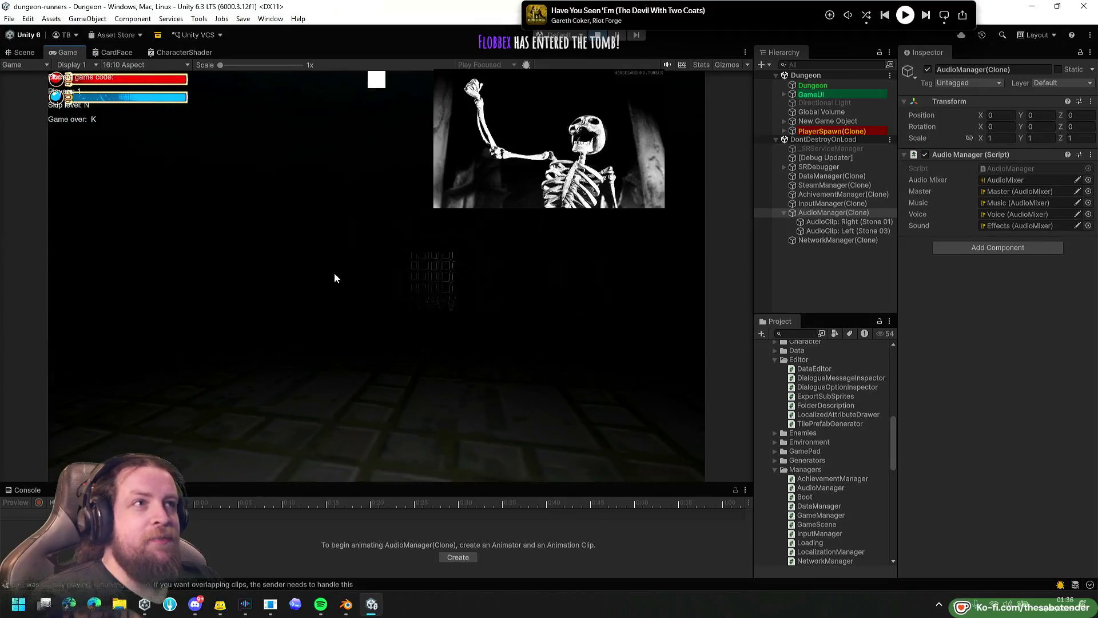
{"action": "key", "text": "w"}
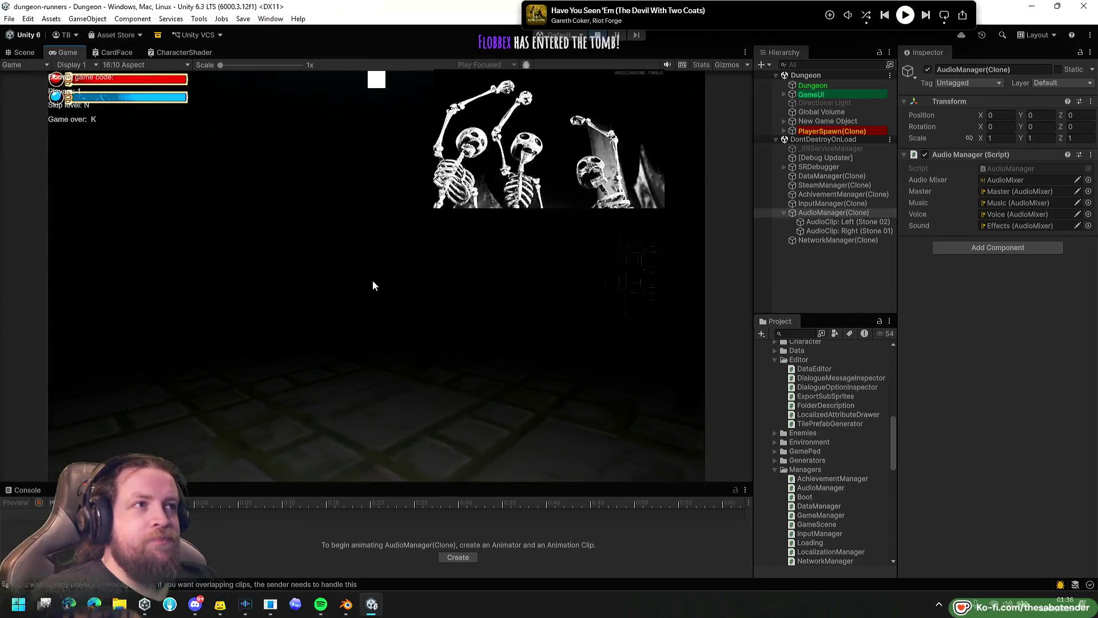
{"action": "key", "text": "i"}
{"action": "key", "text": "m"}
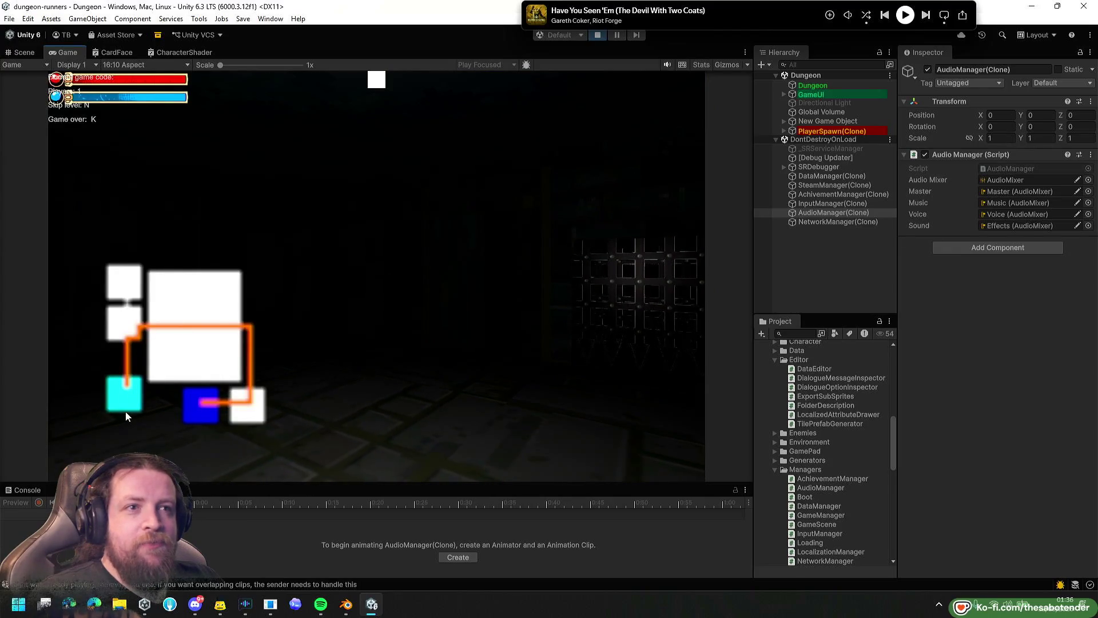
Hide the minimap and show the character panel with Health 100/100 and Mana 100/100.
{"action": "key", "text": "m"}
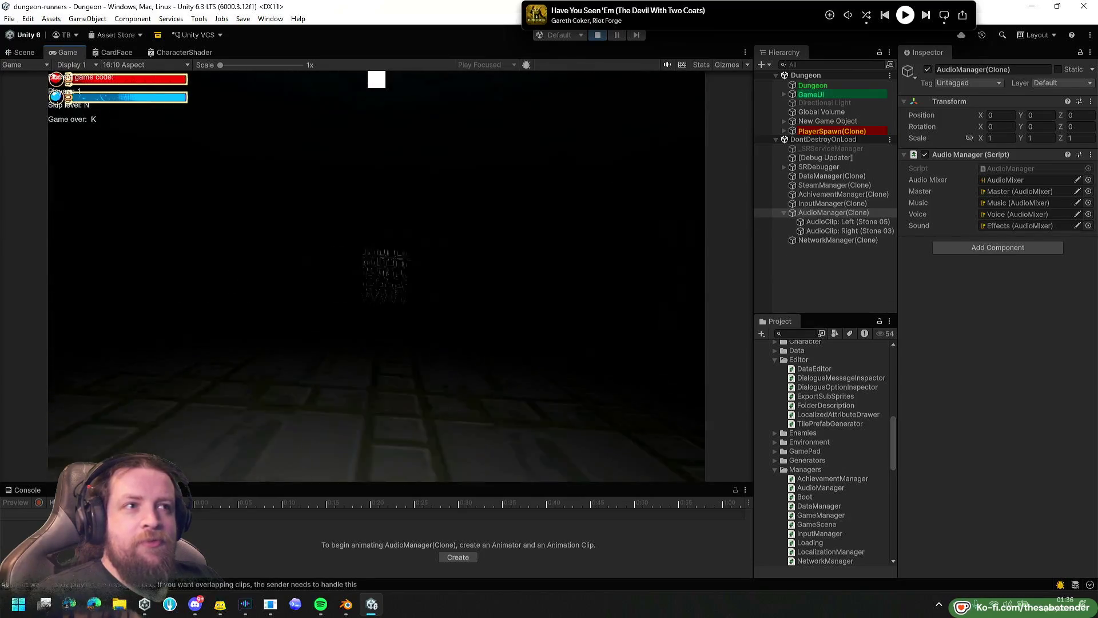
{"action": "key", "text": "Tab"}
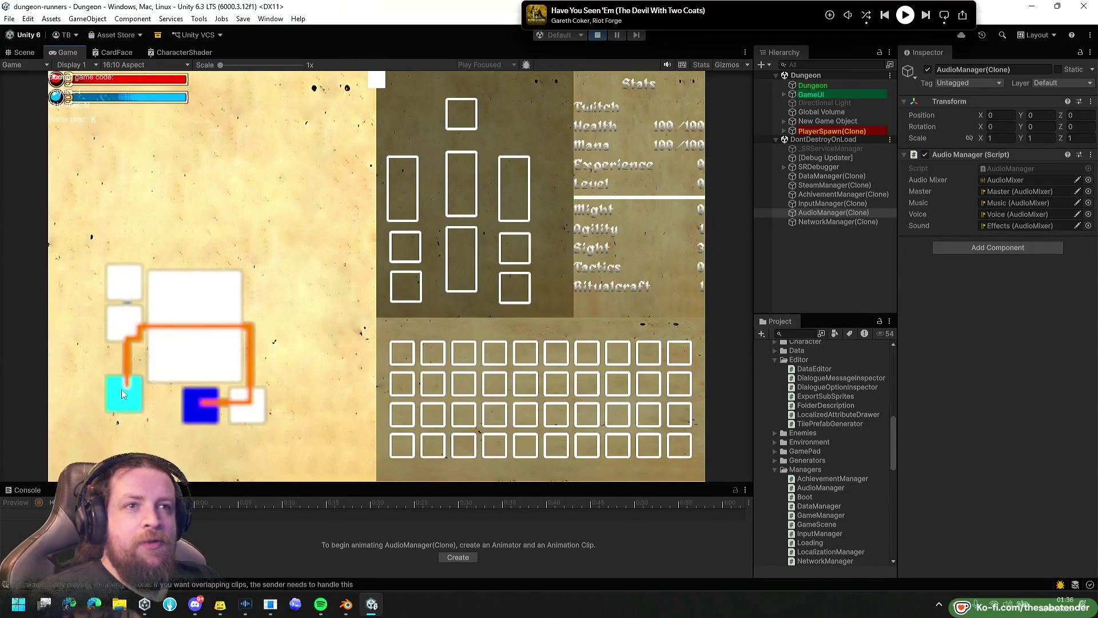
{"action": "key", "text": "m"}
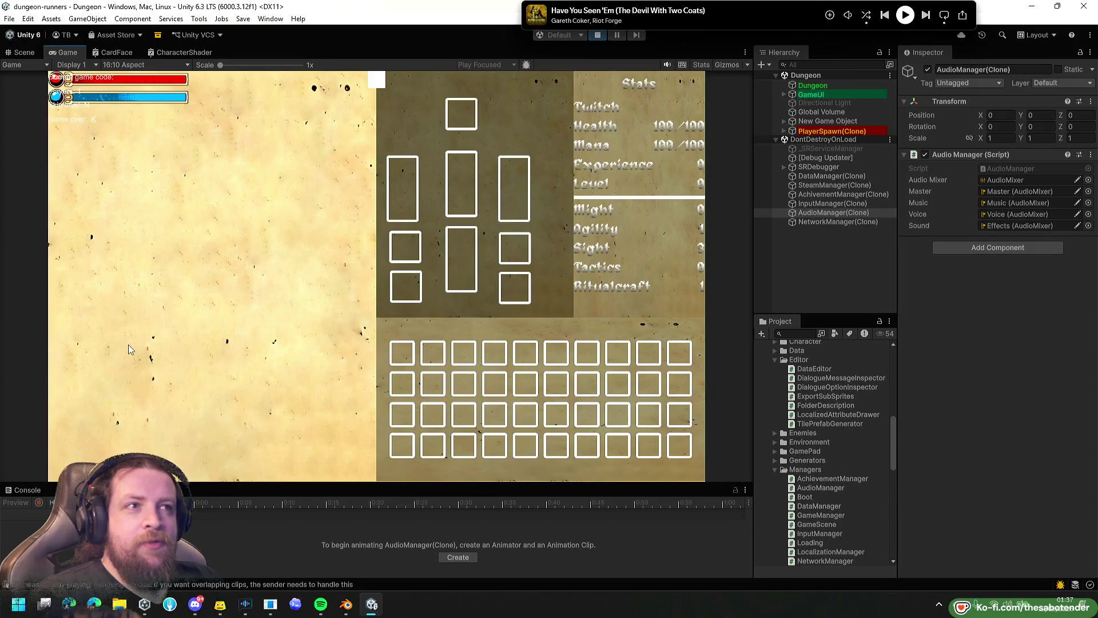
{"action": "key", "text": "Tab"}
{"action": "key", "text": "Tab"}
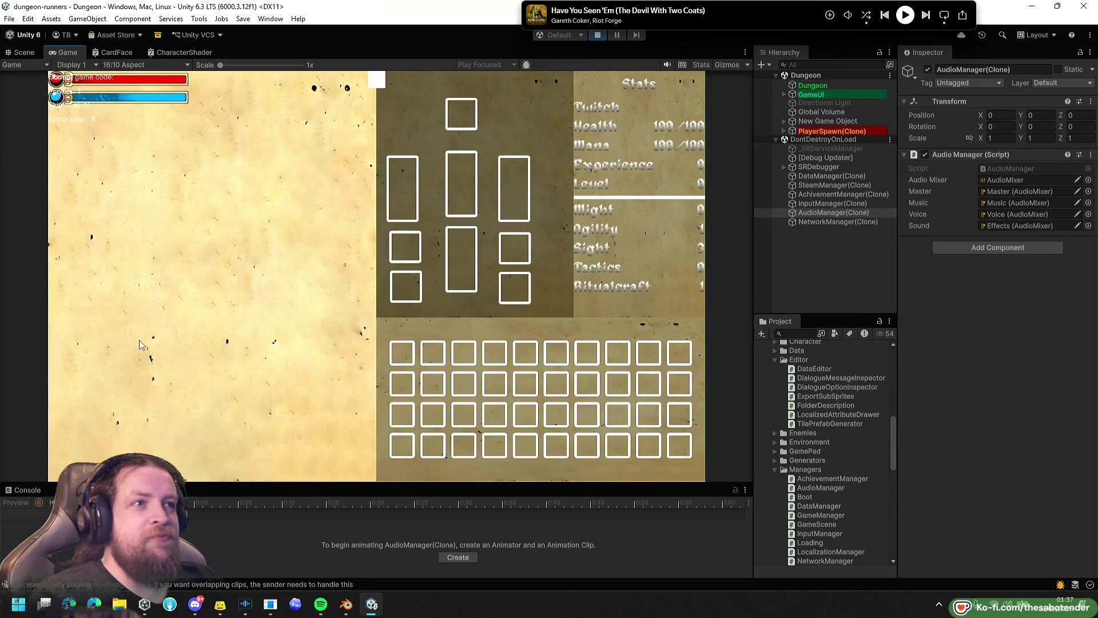
{"action": "key", "text": "Tab"}
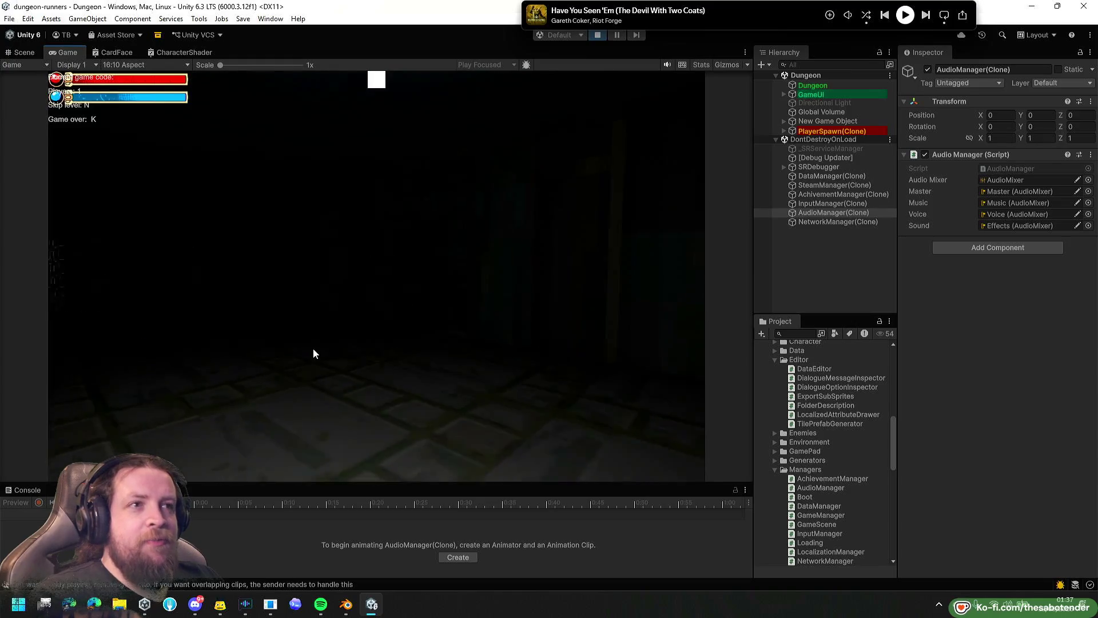
Raise the portcullis and briefly check the character inventory screen.
{"action": "key", "text": "w"}
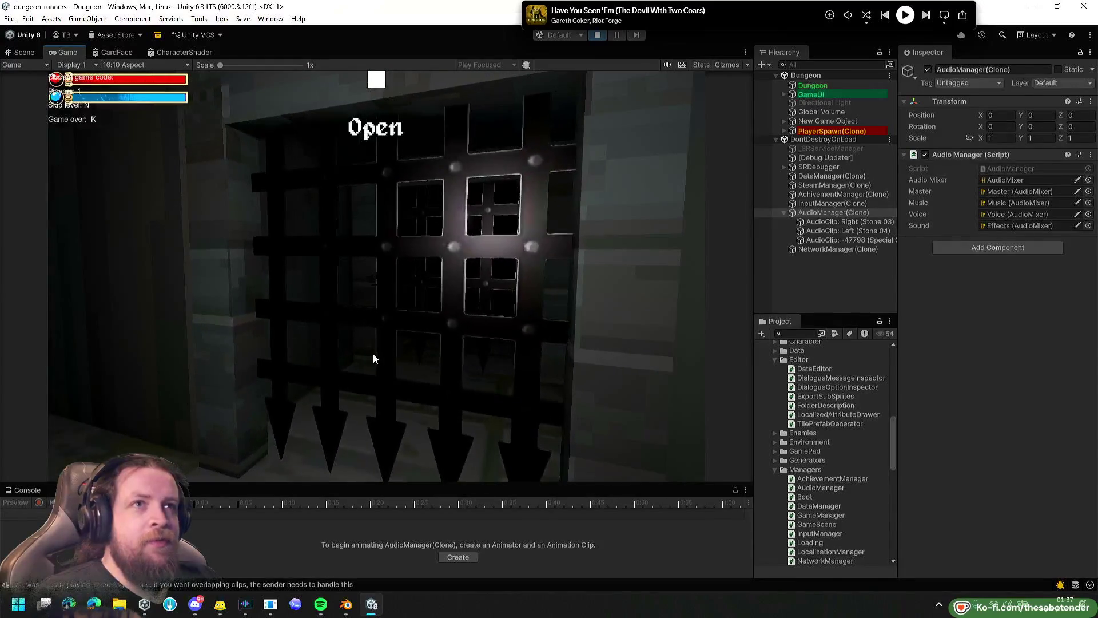
{"action": "key", "text": "w"}
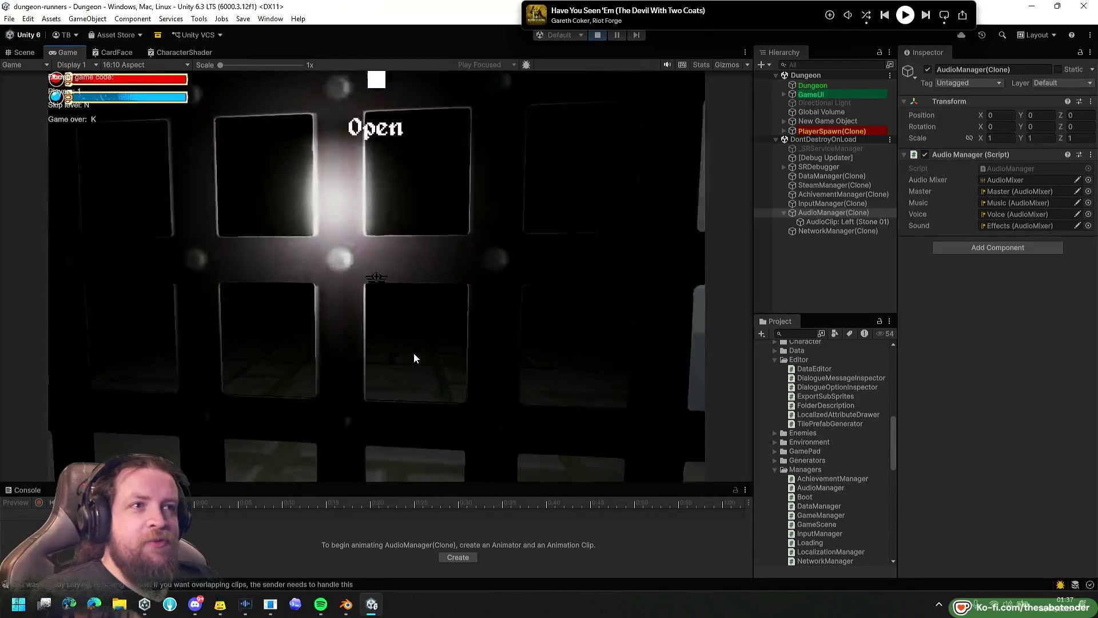
{"action": "key", "text": "e"}
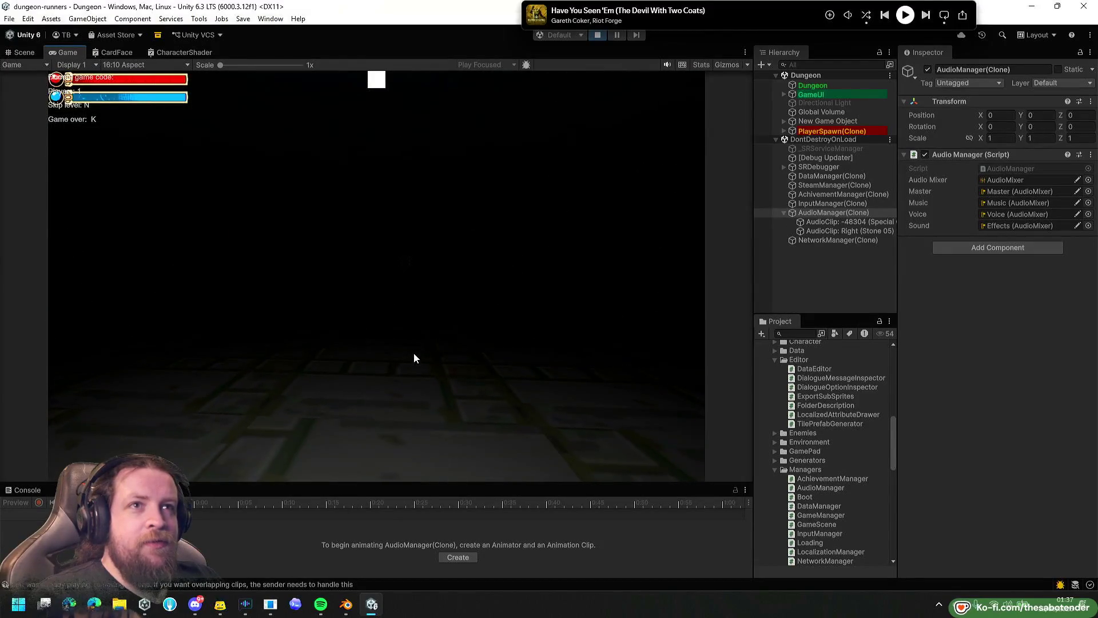
{"action": "key", "text": "w"}
{"action": "key", "text": "i"}
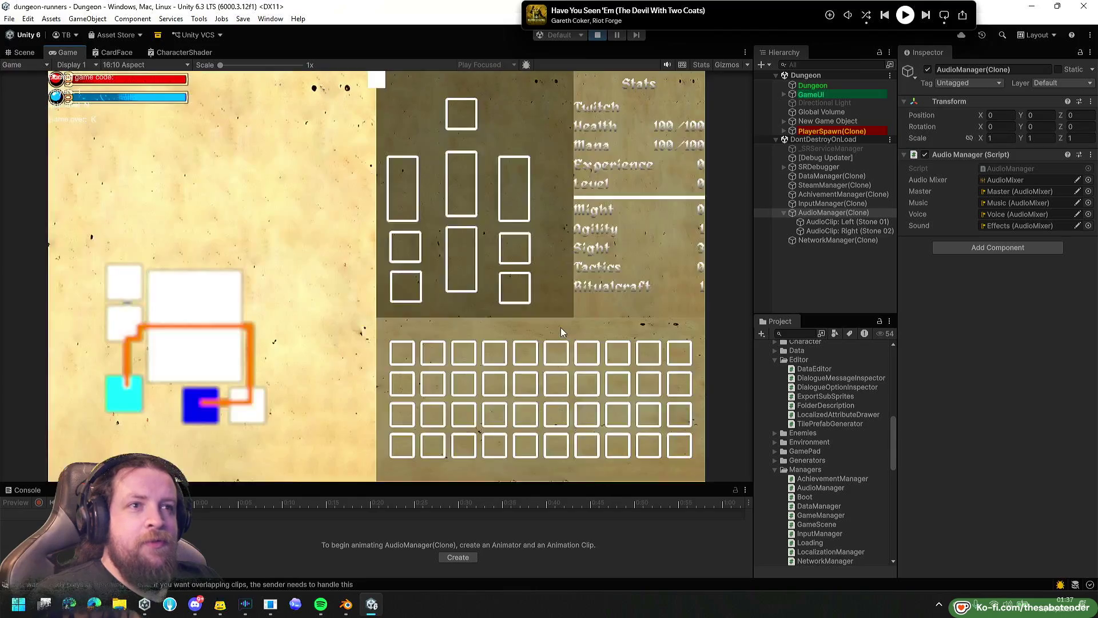
{"action": "key", "text": "i"}
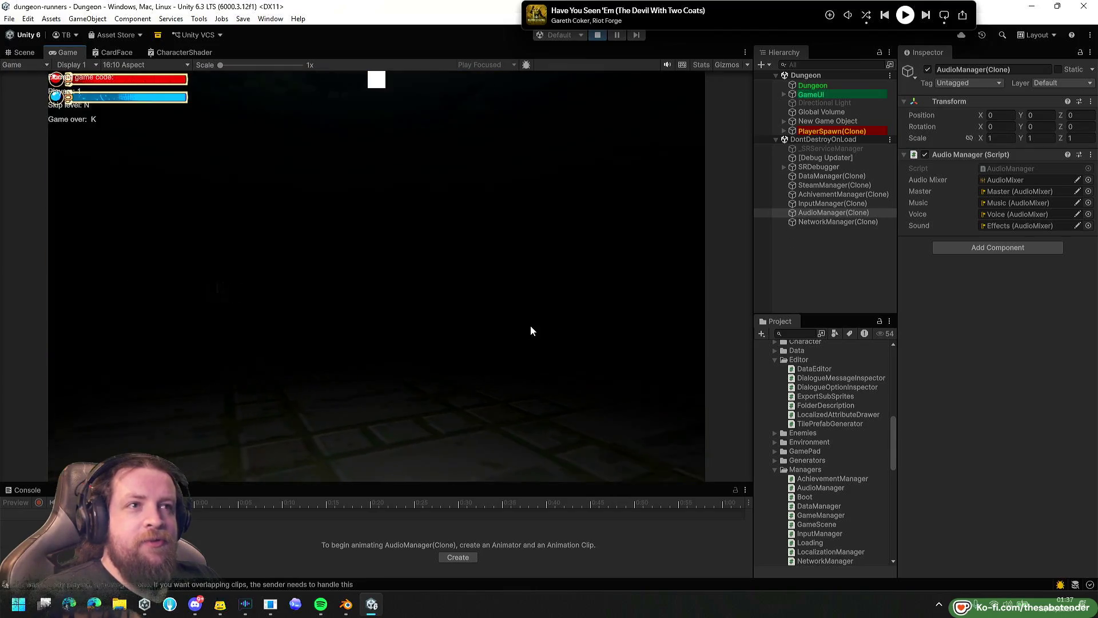
Walk through the barred gates along the dark corridor.
{"action": "key", "text": "w"}
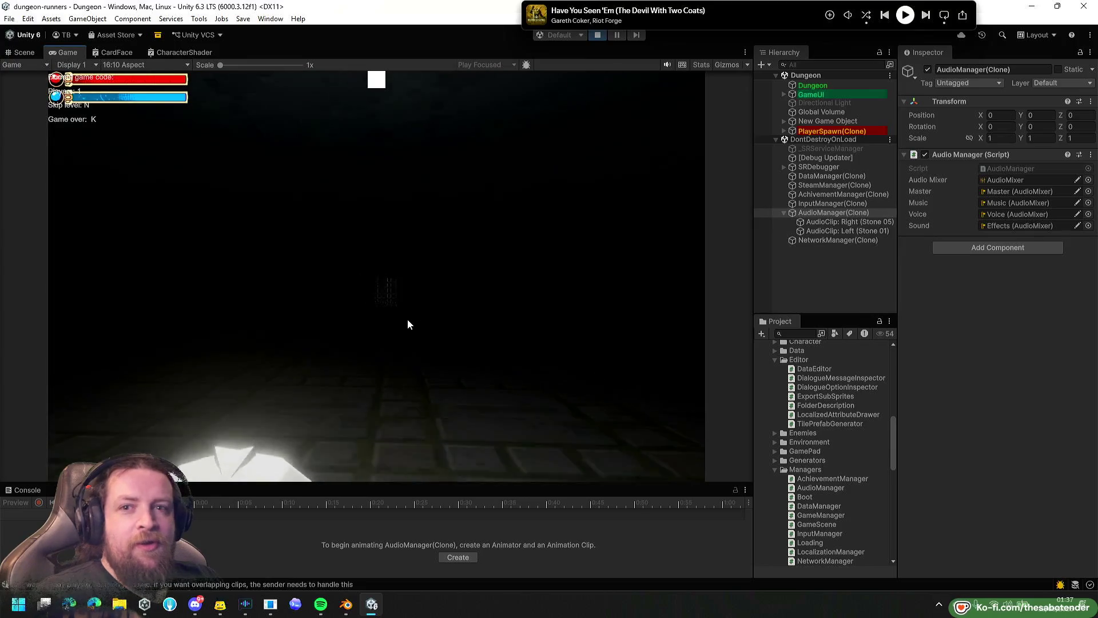
{"action": "key", "text": "w"}
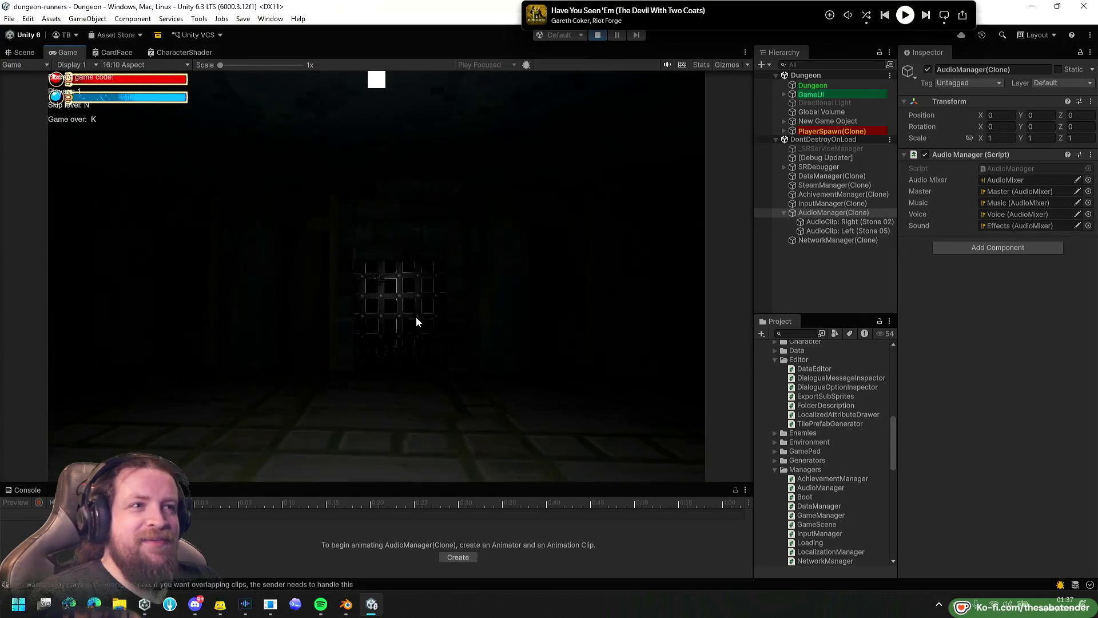
{"action": "key", "text": "w"}
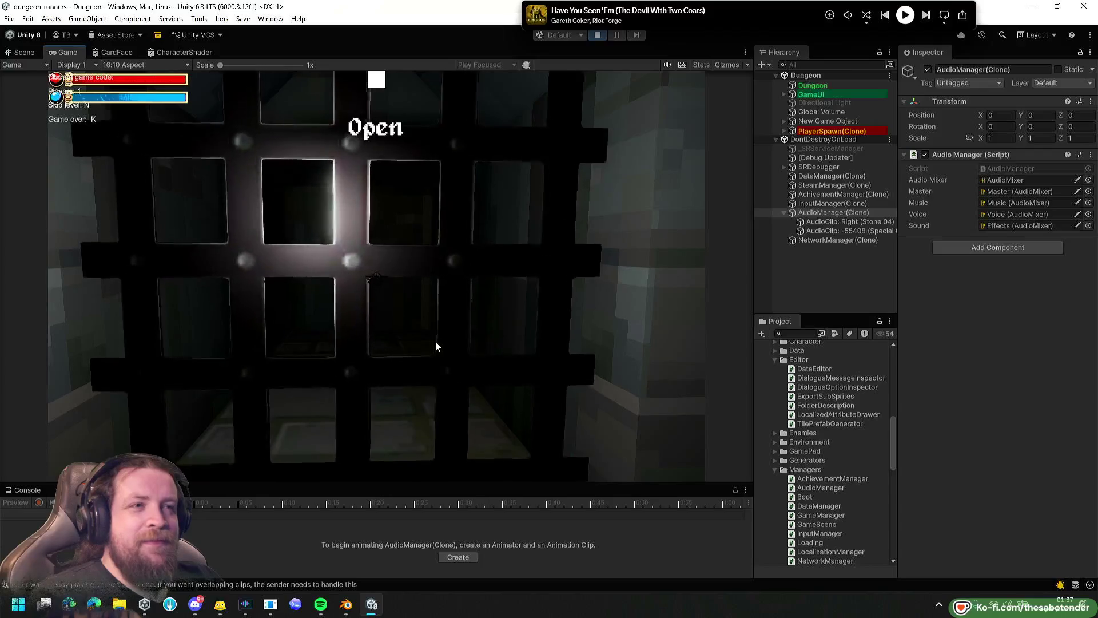
{"action": "left_click", "coordinate": [435, 341]}
{"action": "key", "text": "w"}
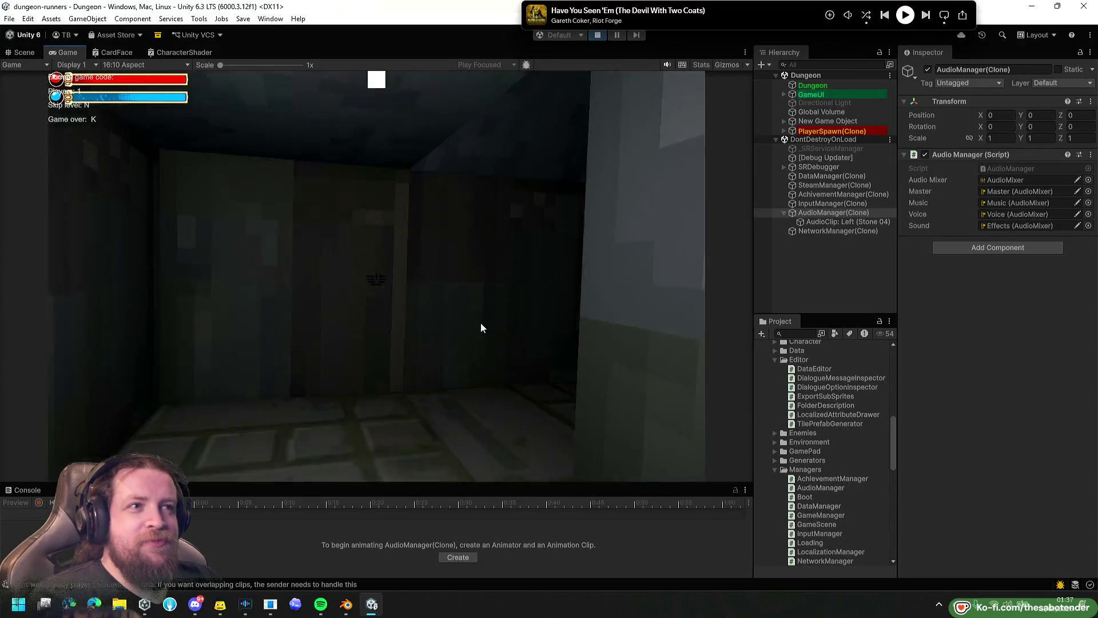
{"action": "key", "text": "w"}
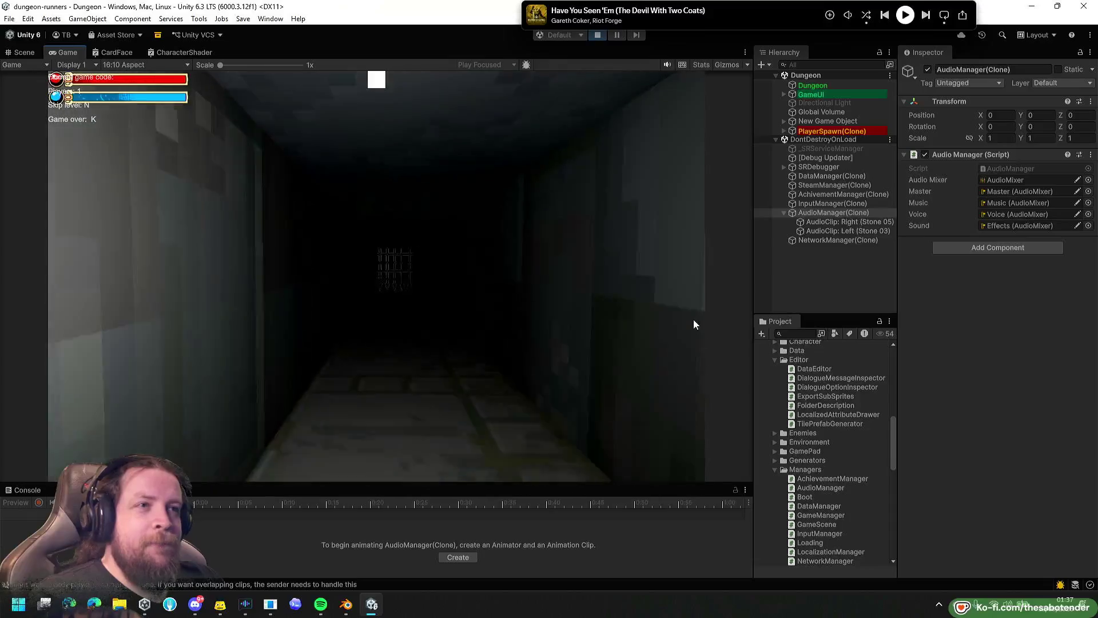
{"action": "key", "text": "w"}
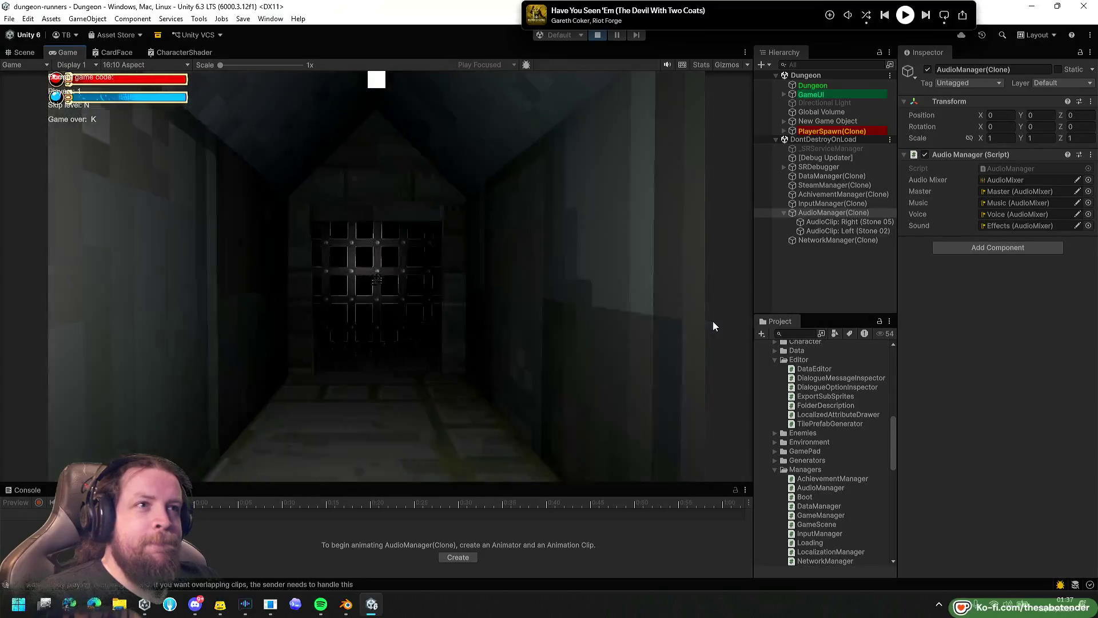
{"action": "key", "text": "w"}
{"action": "key", "text": "w"}
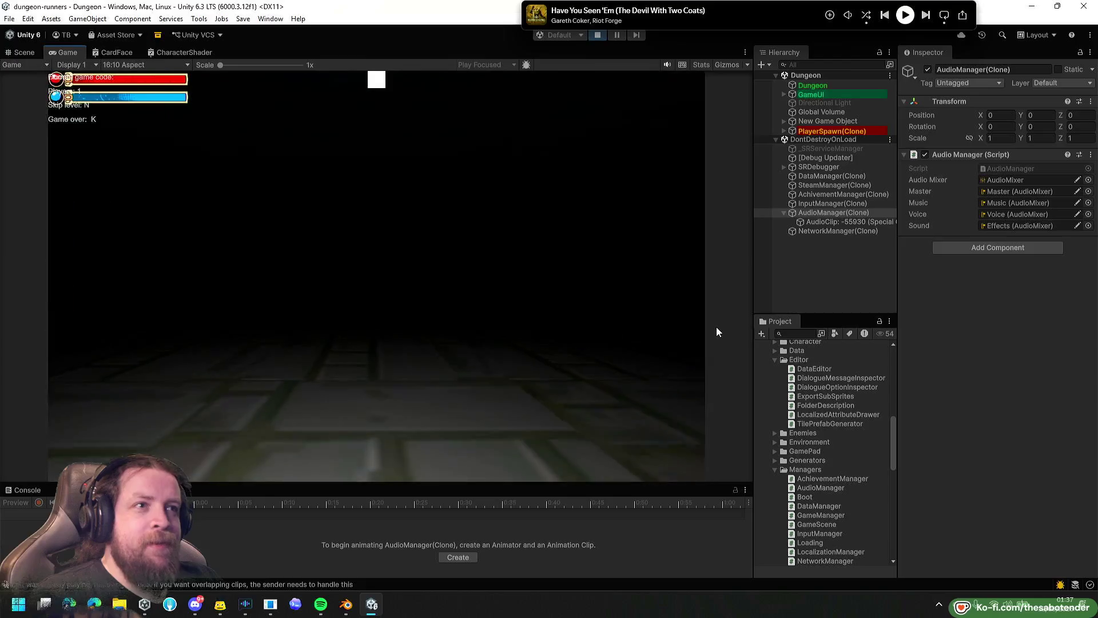
{"action": "key", "text": "w"}
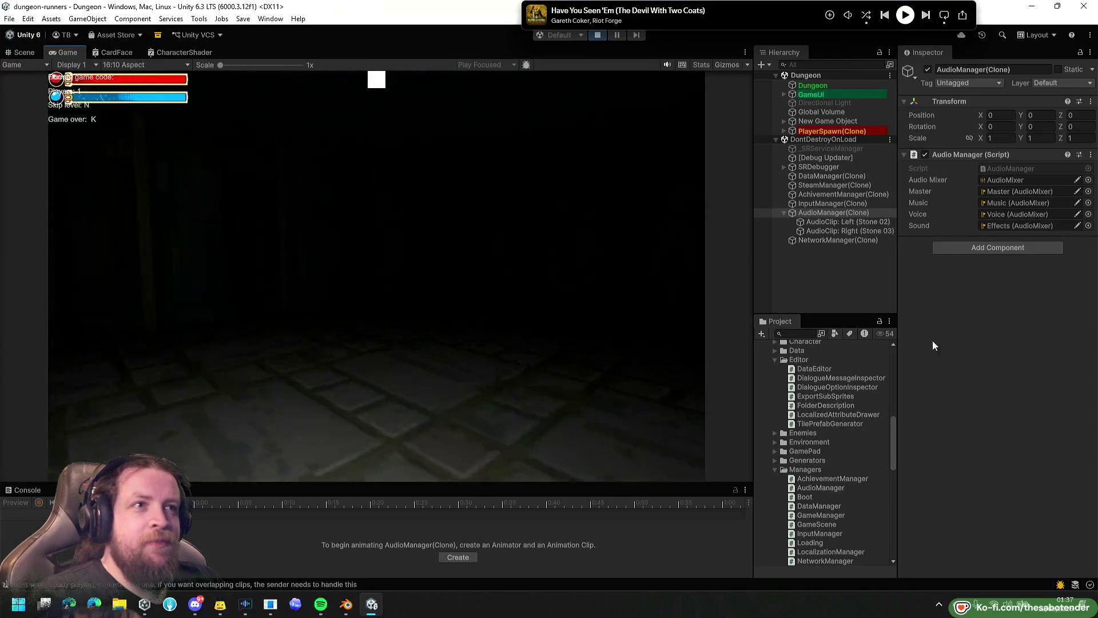
{"action": "key", "text": "w"}
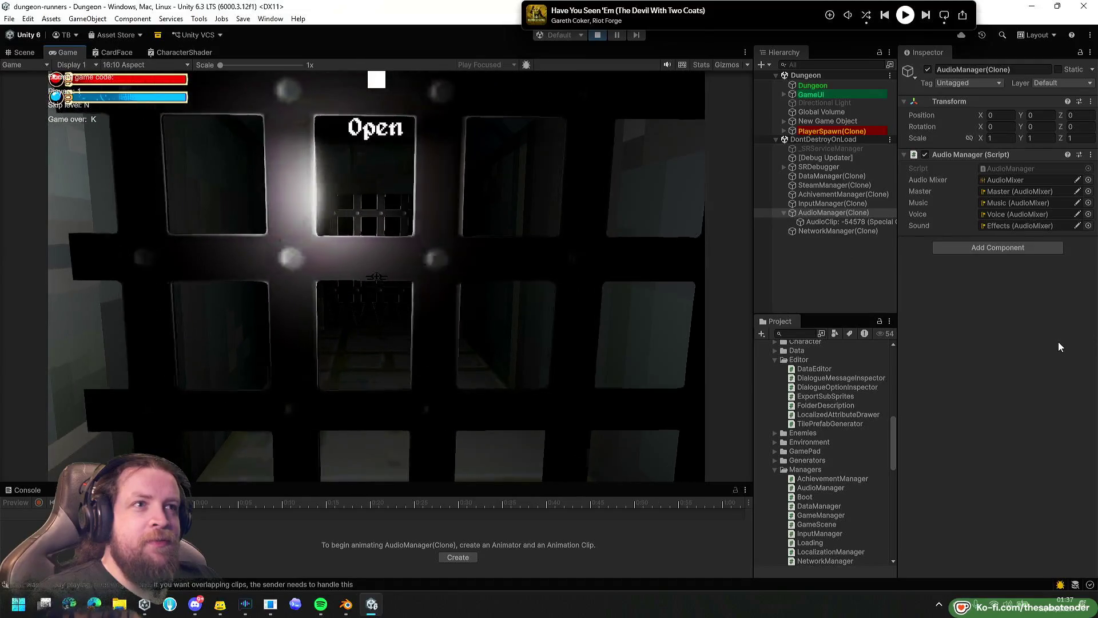
Continue past the last barred gate into the stairwell and open the stats and inventory screen.
{"action": "key", "text": "s"}
{"action": "key", "text": "w"}
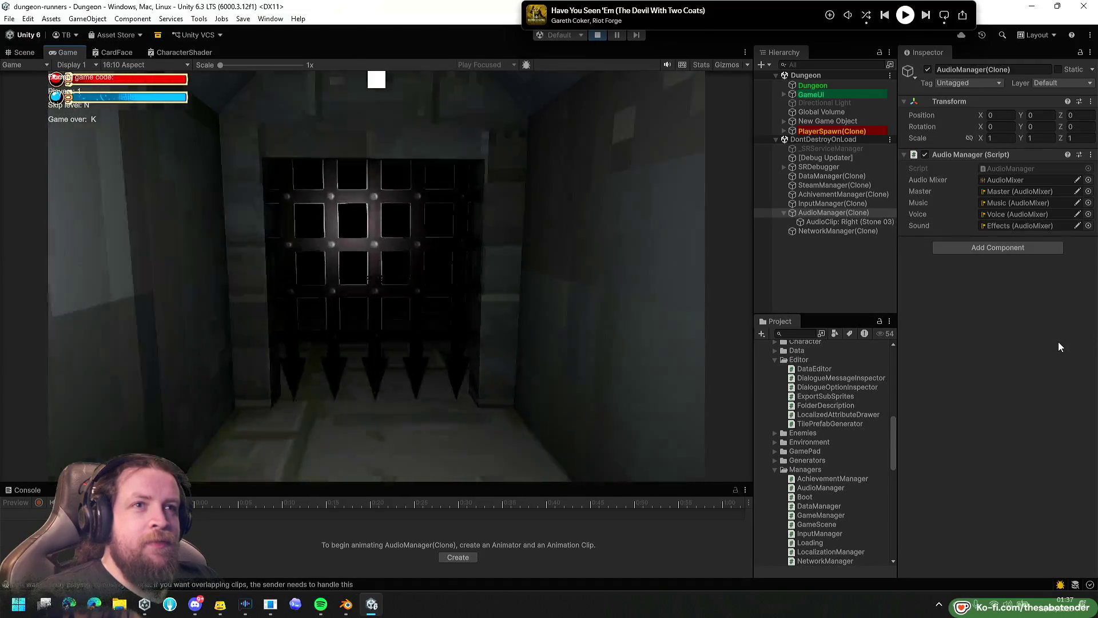
{"action": "key", "text": "w"}
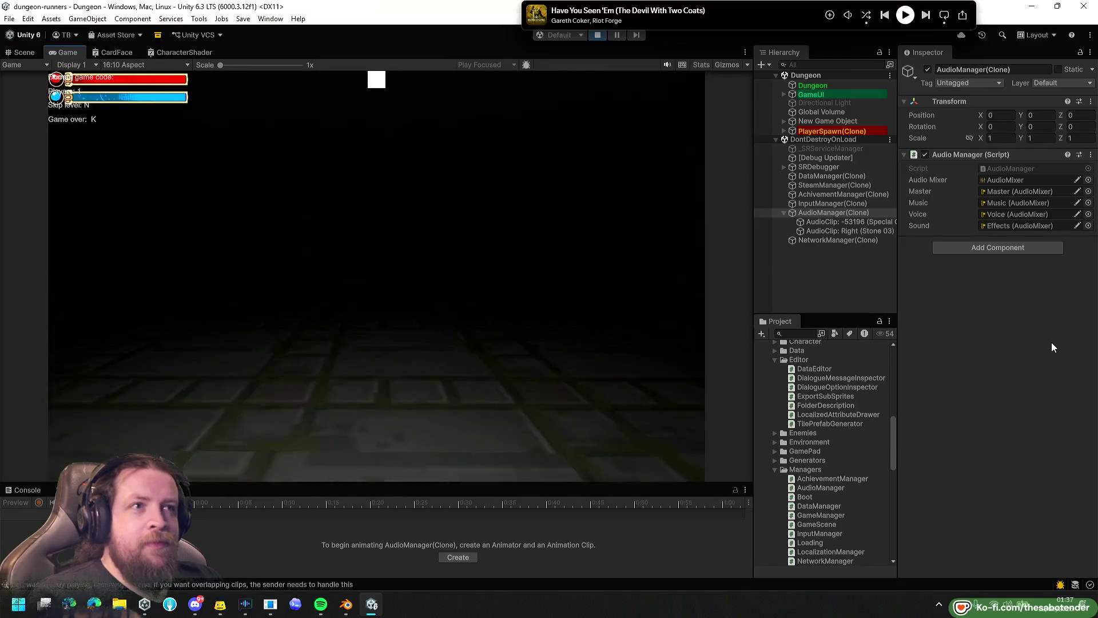
{"action": "key", "text": "w"}
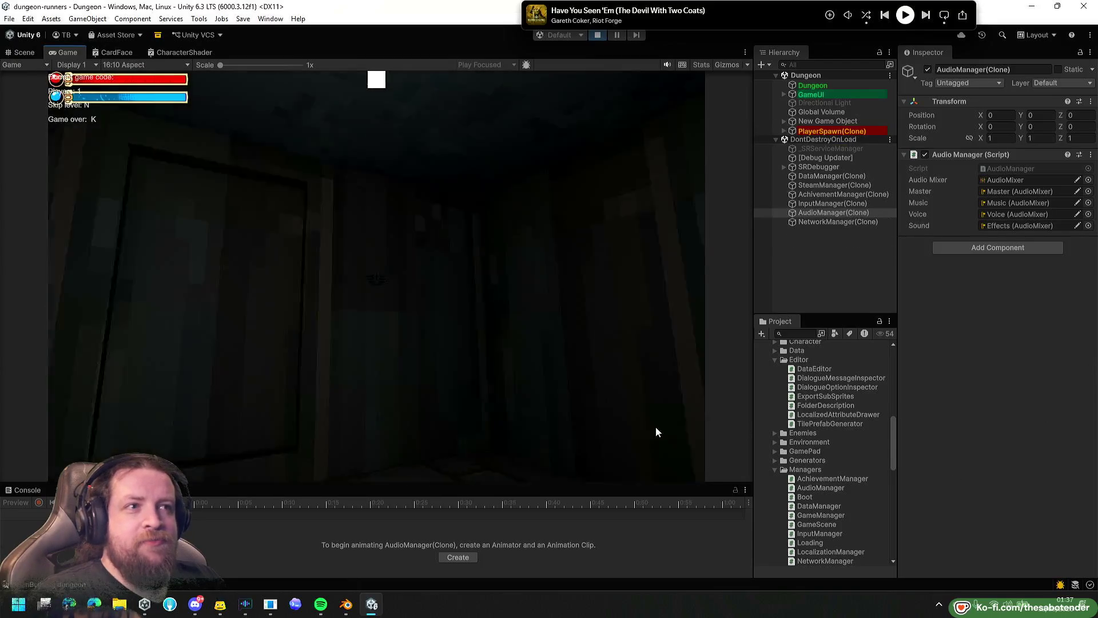
{"action": "key", "text": "q"}
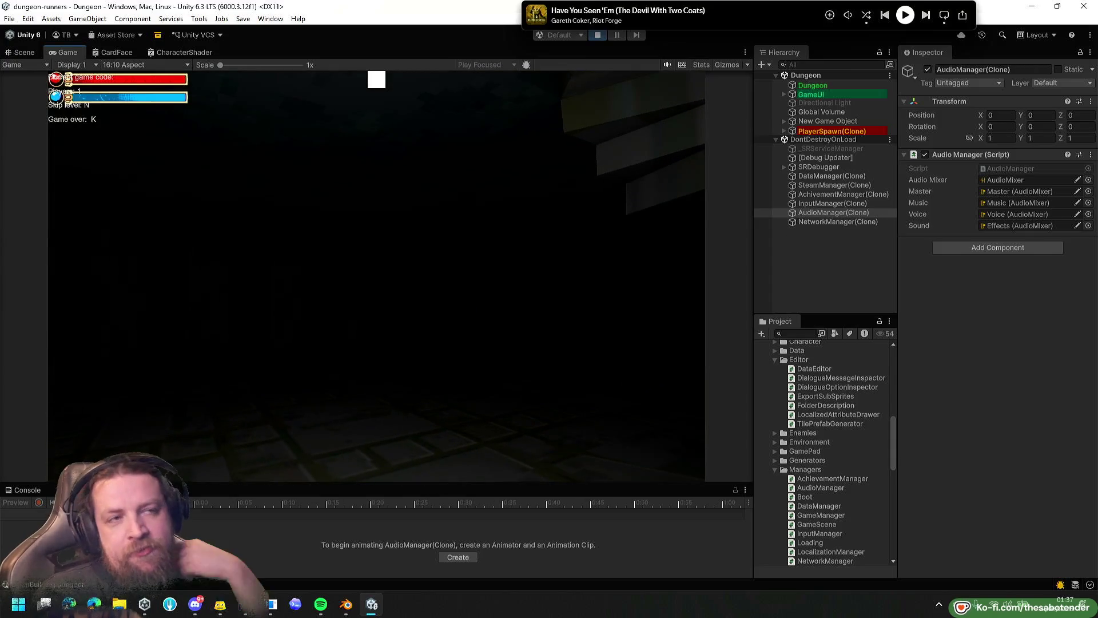
{"action": "key", "text": "q"}
{"action": "key", "text": "Tab"}
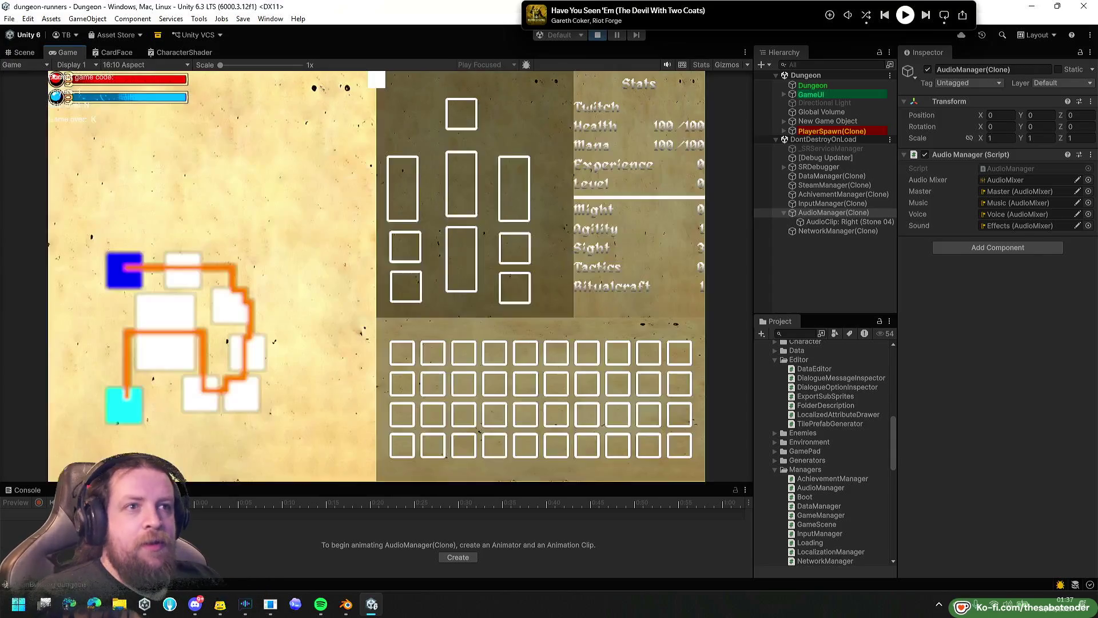
Close the inventory and map, walk and jump along the corridor, then try Ctrl+S mid-play.
{"action": "key", "text": "Tab"}
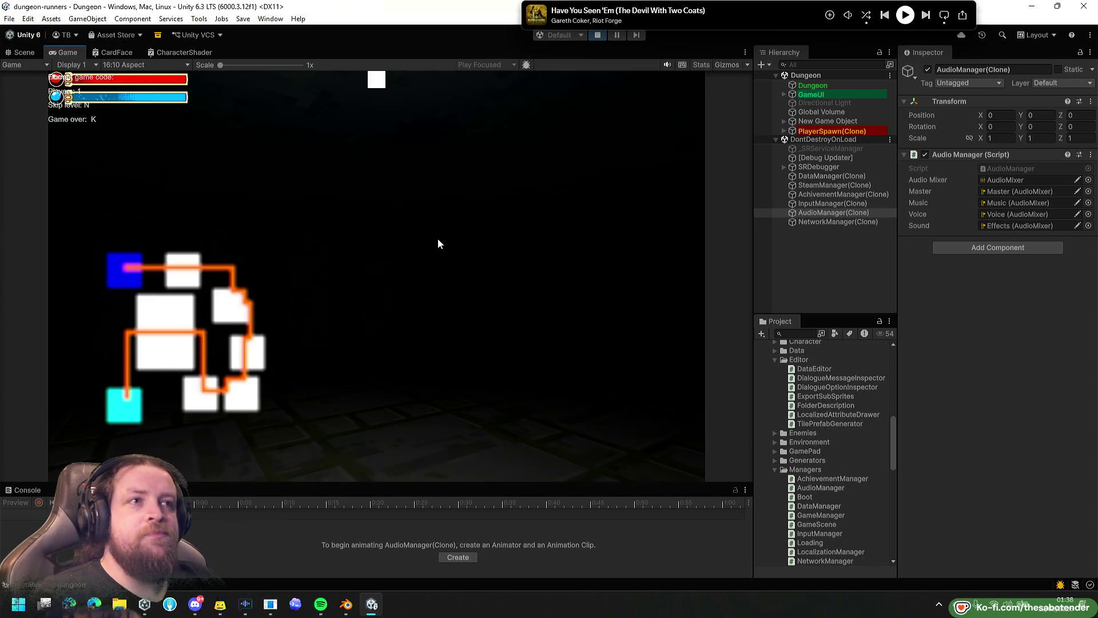
{"action": "key", "text": "m"}
{"action": "key", "text": "w"}
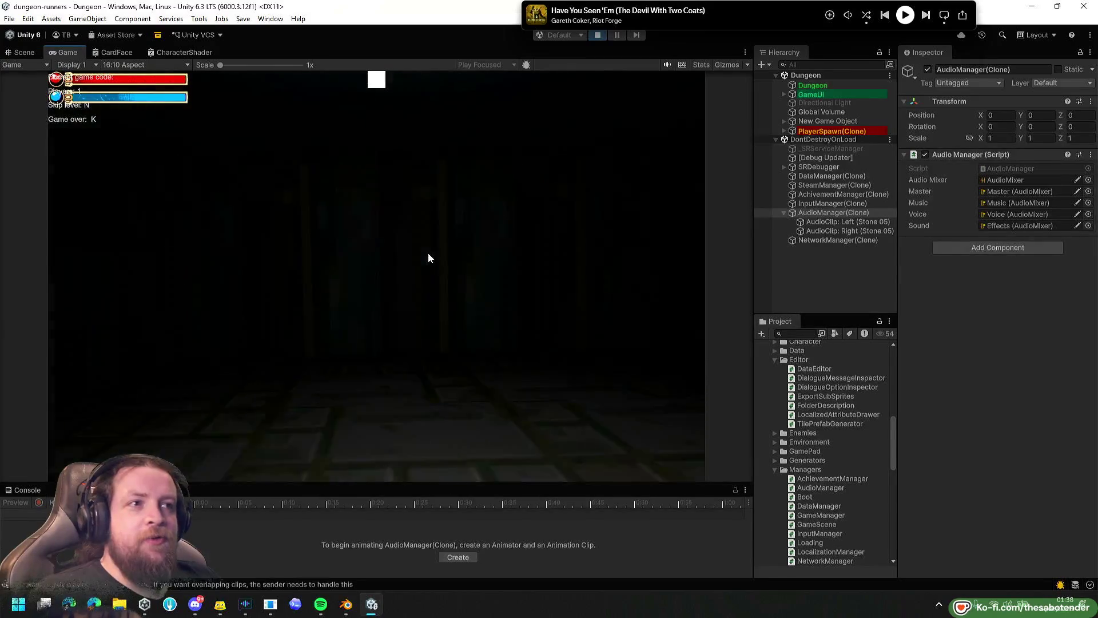
{"action": "key", "text": "w"}
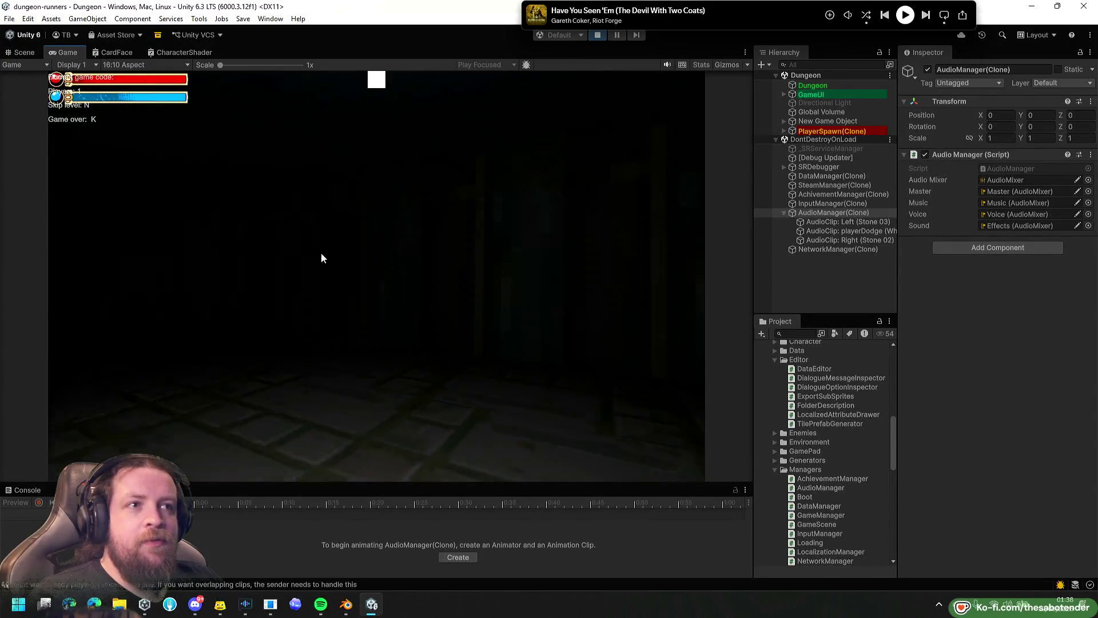
{"action": "key", "text": "w"}
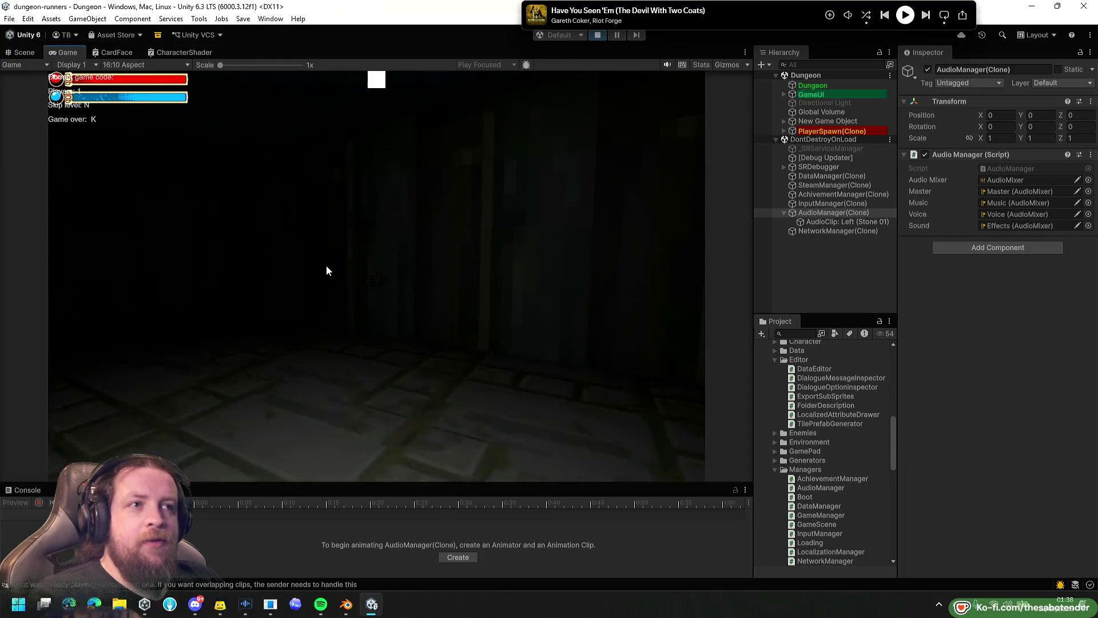
{"action": "key", "text": "w"}
{"action": "key", "text": "space"}
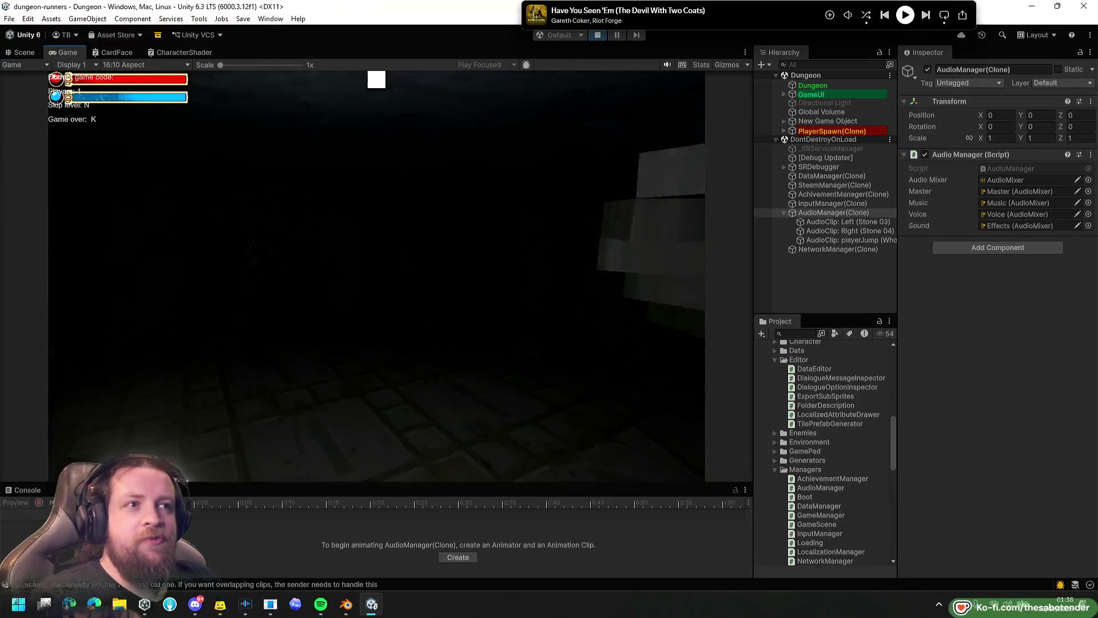
{"action": "key", "text": "w"}
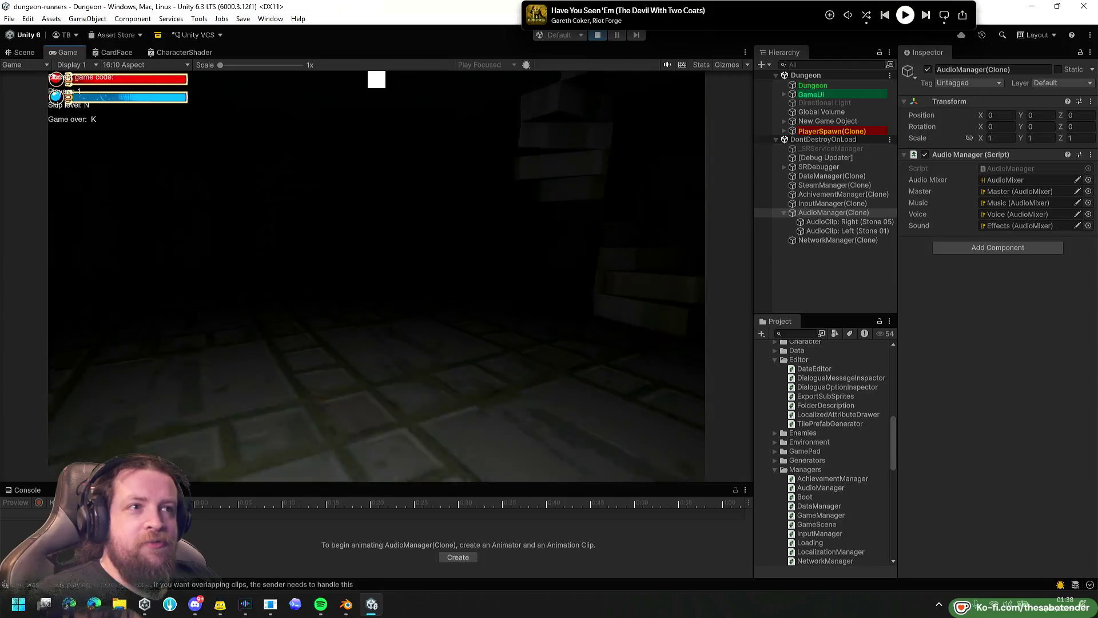
{"action": "key", "text": "ctrl+s"}
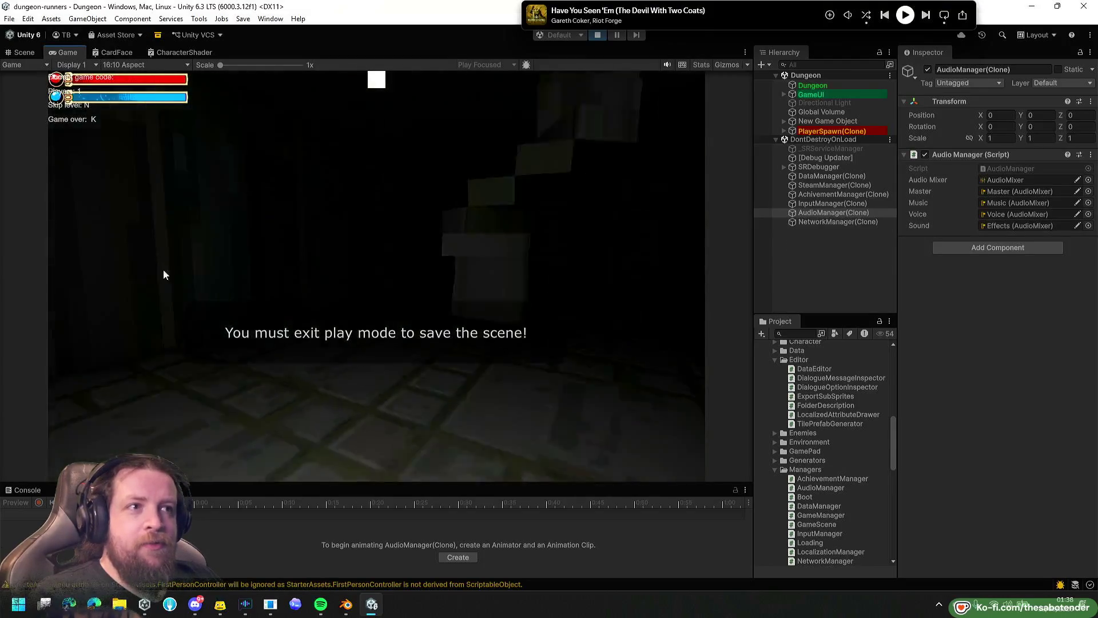
Walk the player along the corridor and across the dark dungeon floor past the stairway.
{"action": "key", "text": "w"}
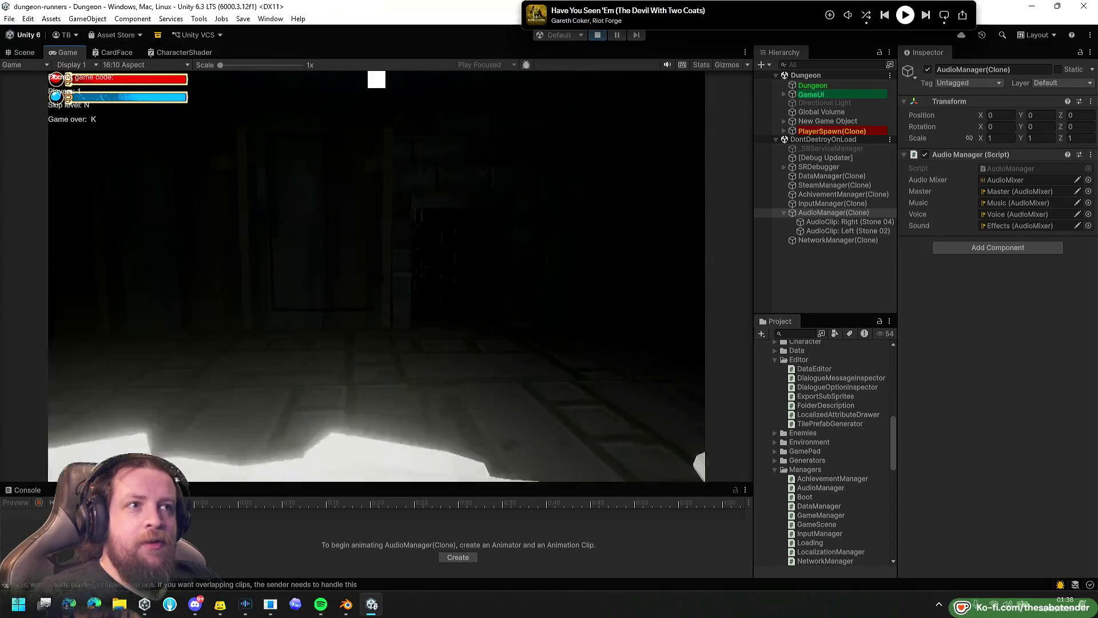
{"action": "key", "text": "w"}
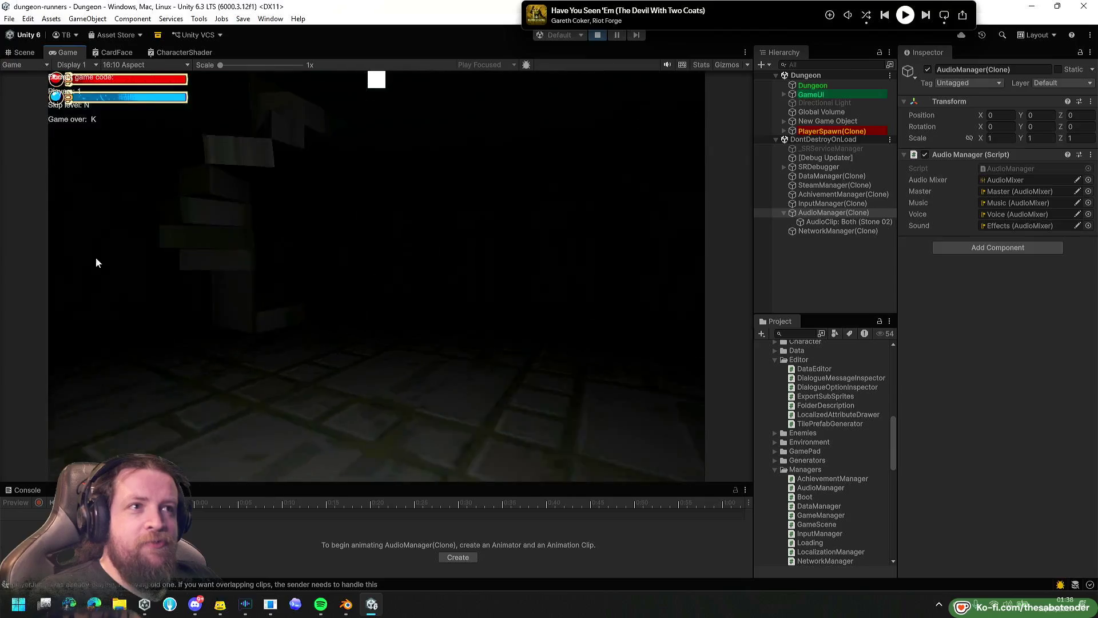
{"action": "key", "text": "w"}
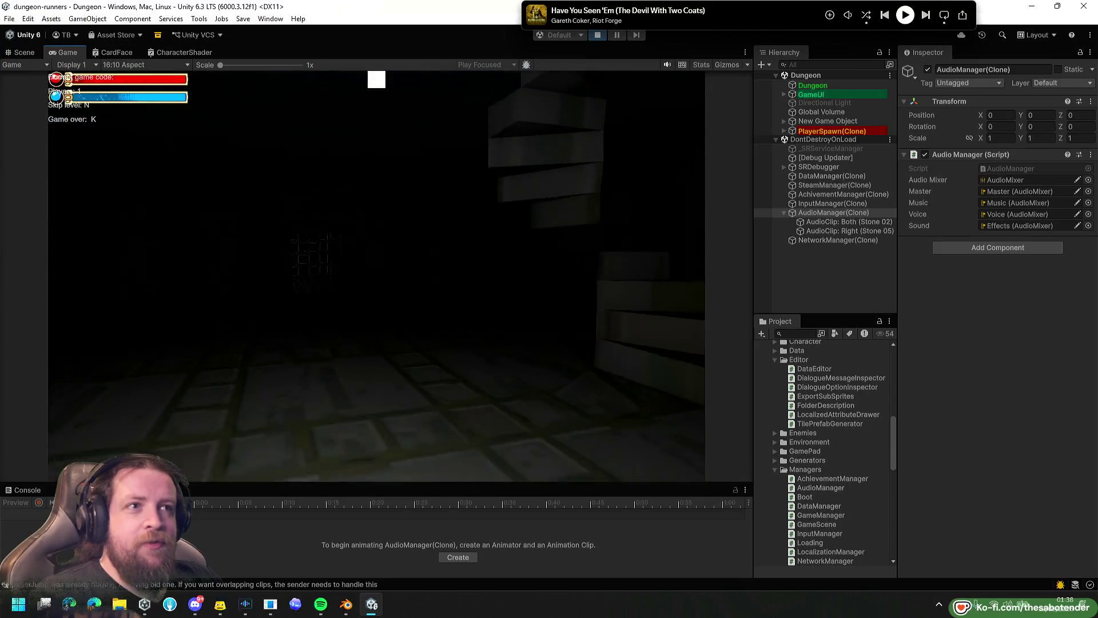
{"action": "key", "text": "w"}
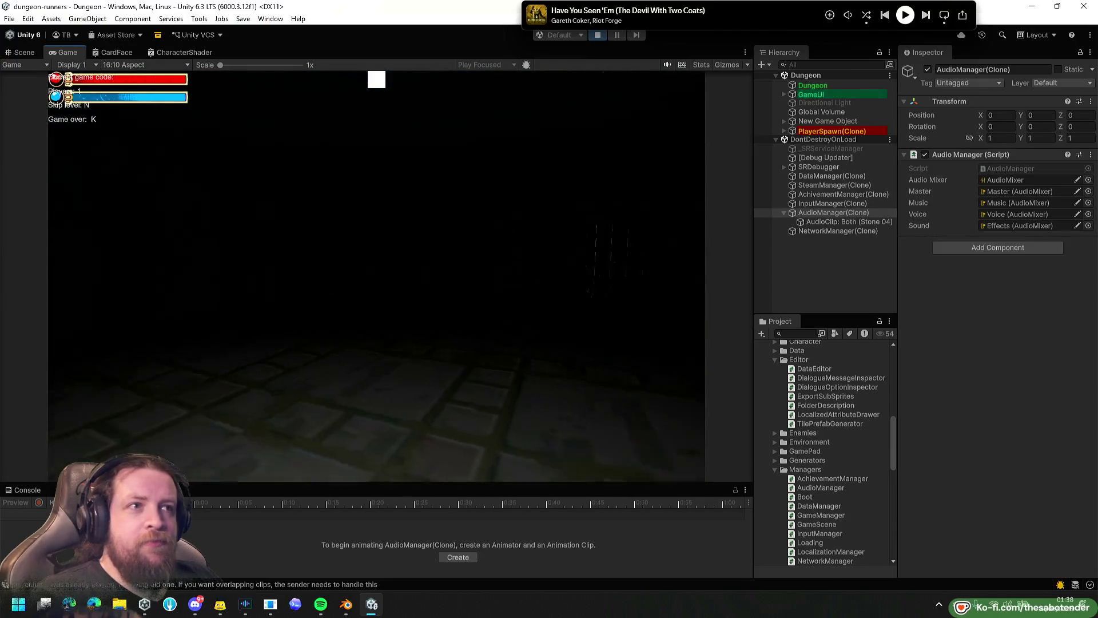
{"action": "key", "text": "w"}
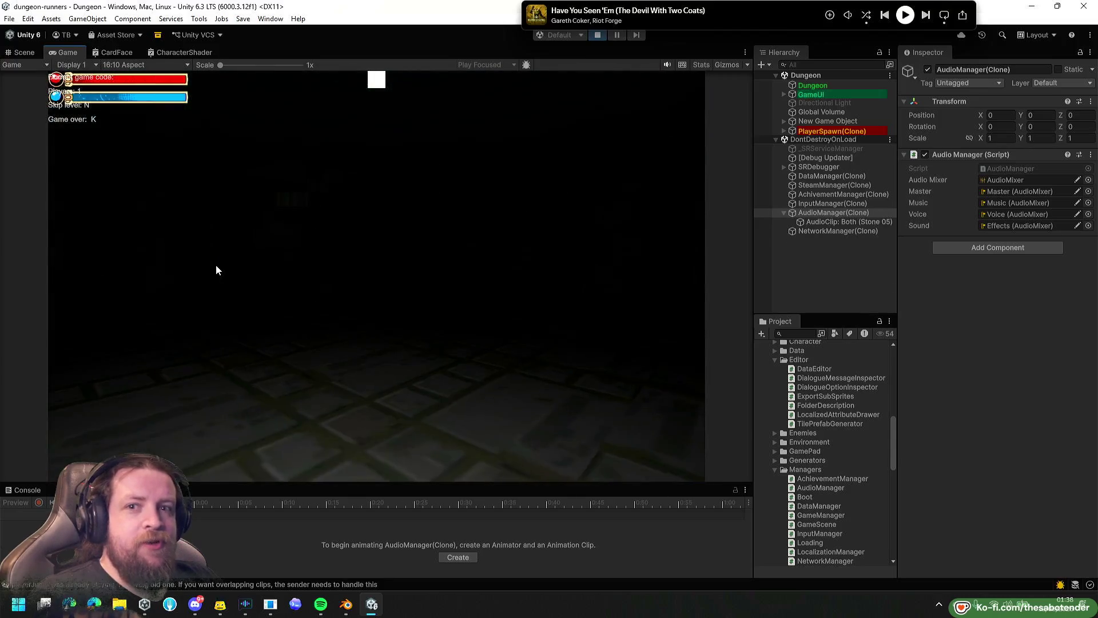
{"action": "key", "text": "w"}
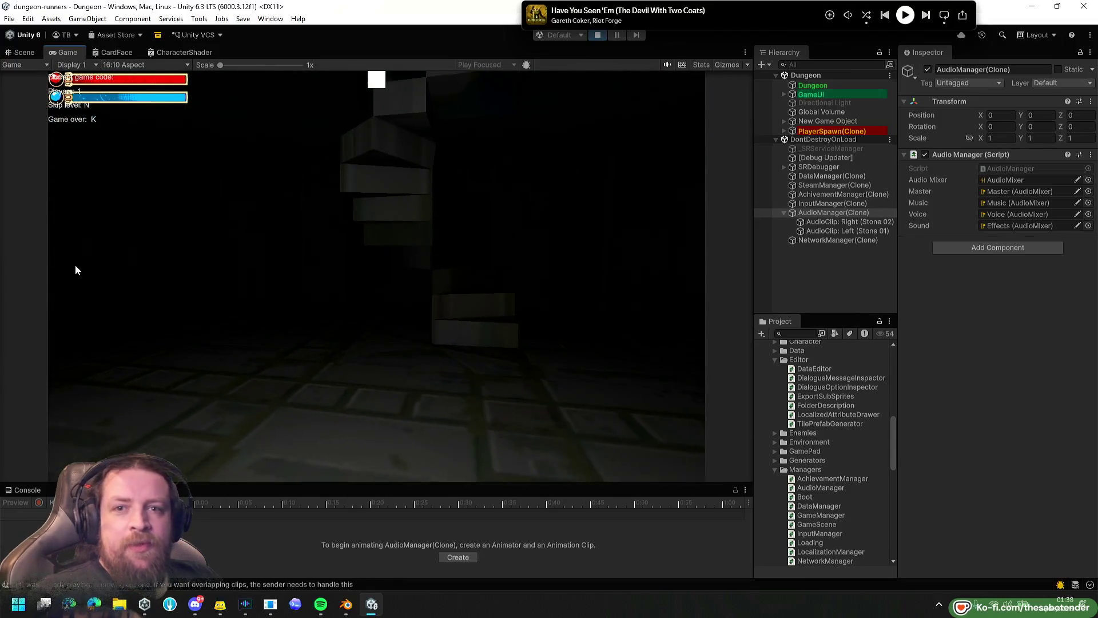
{"action": "key", "text": "w"}
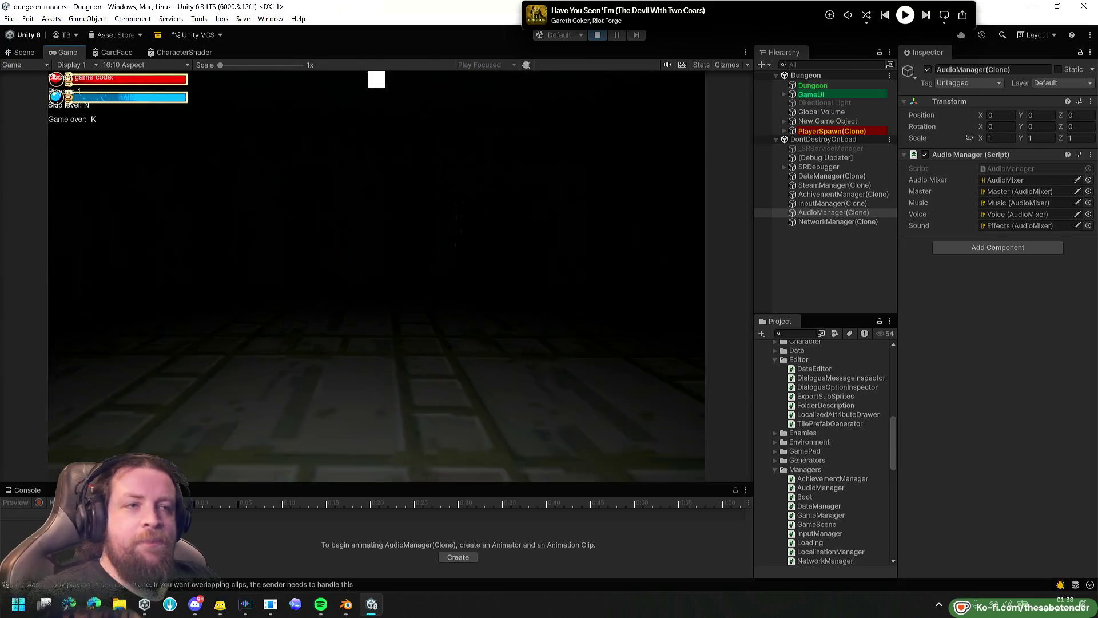
{"action": "key", "text": "w"}
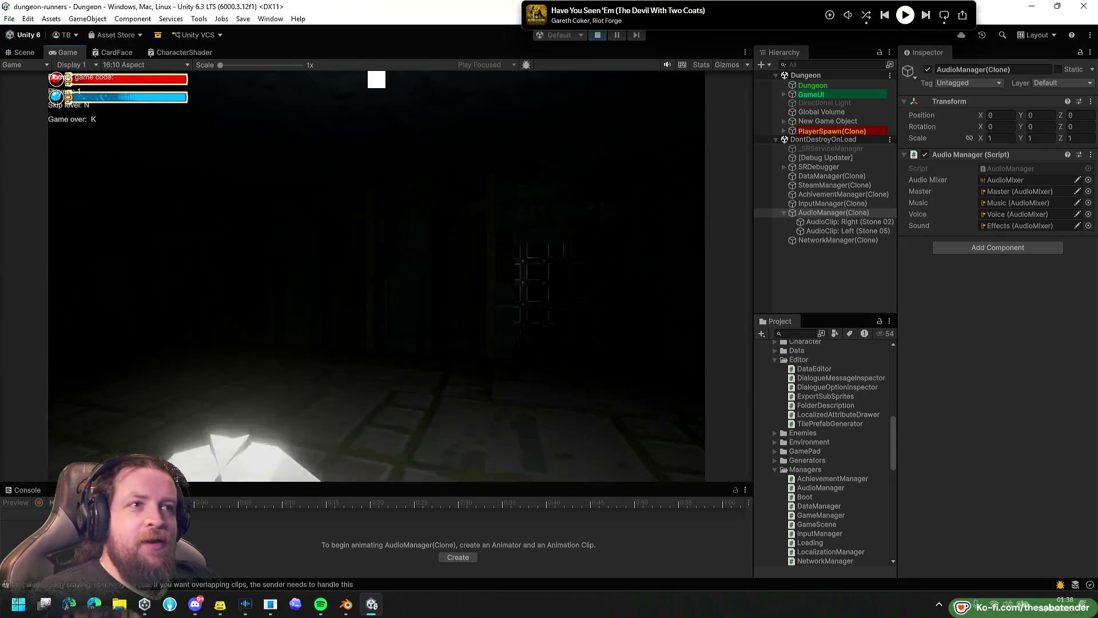
{"action": "key", "text": "w"}
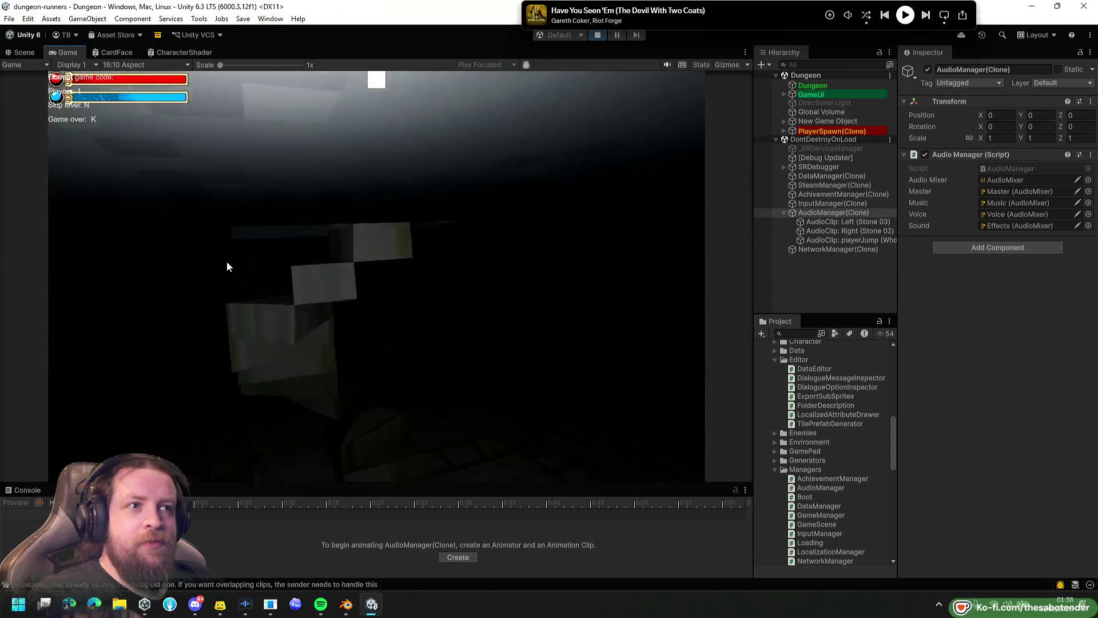
{"action": "key", "text": "w"}
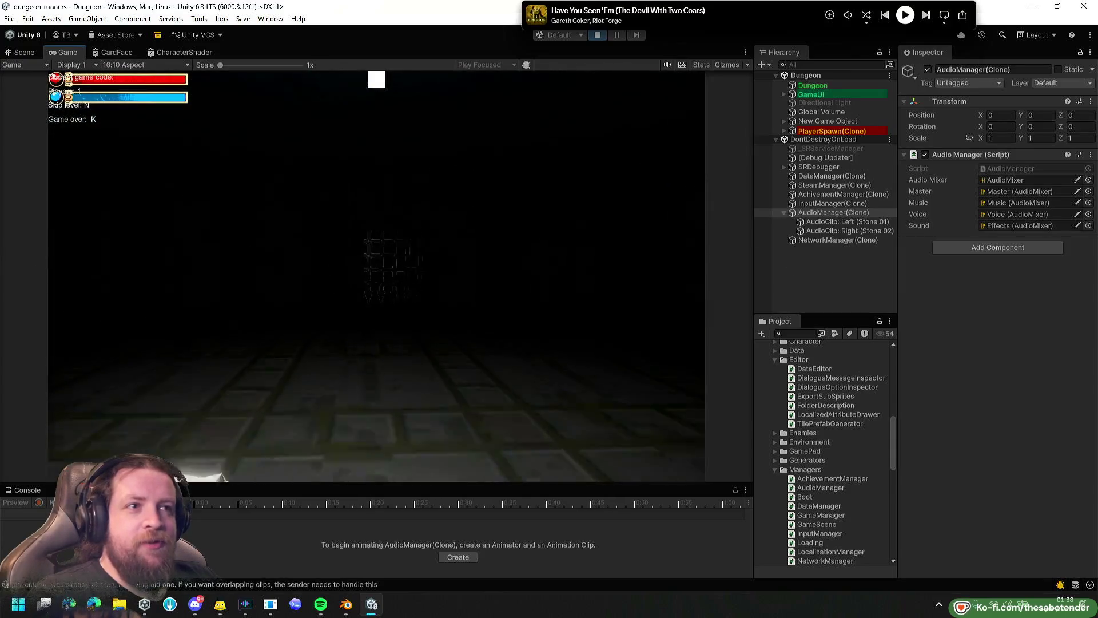
Jump toward a wall, head for the right-hand staircase, then exit Play mode.
{"action": "key", "text": "w"}
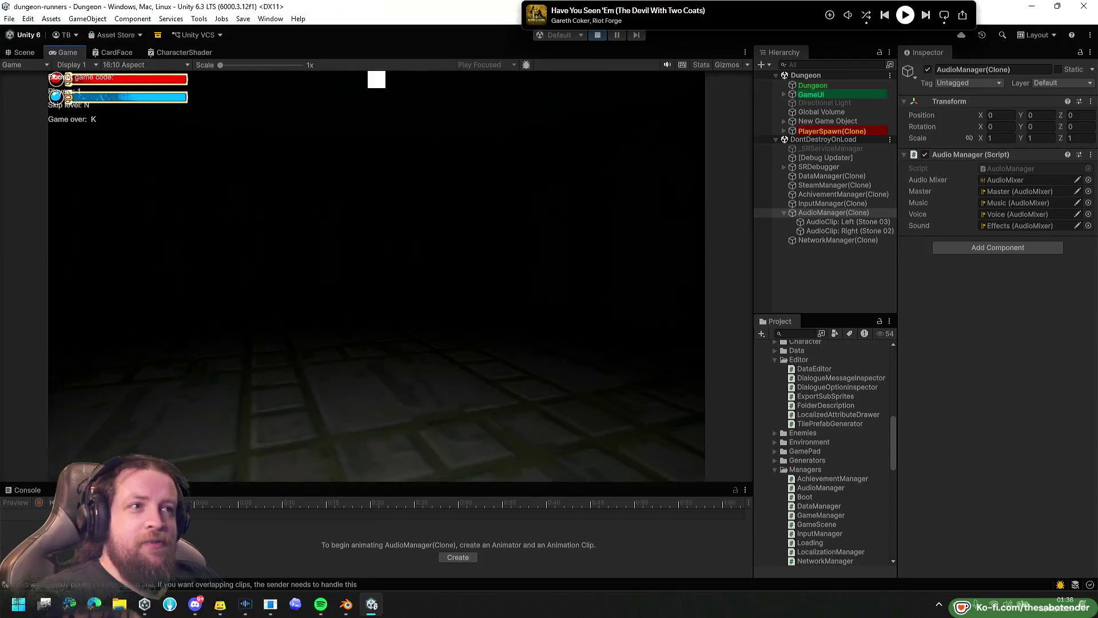
{"action": "key", "text": "space"}
{"action": "key", "text": "w"}
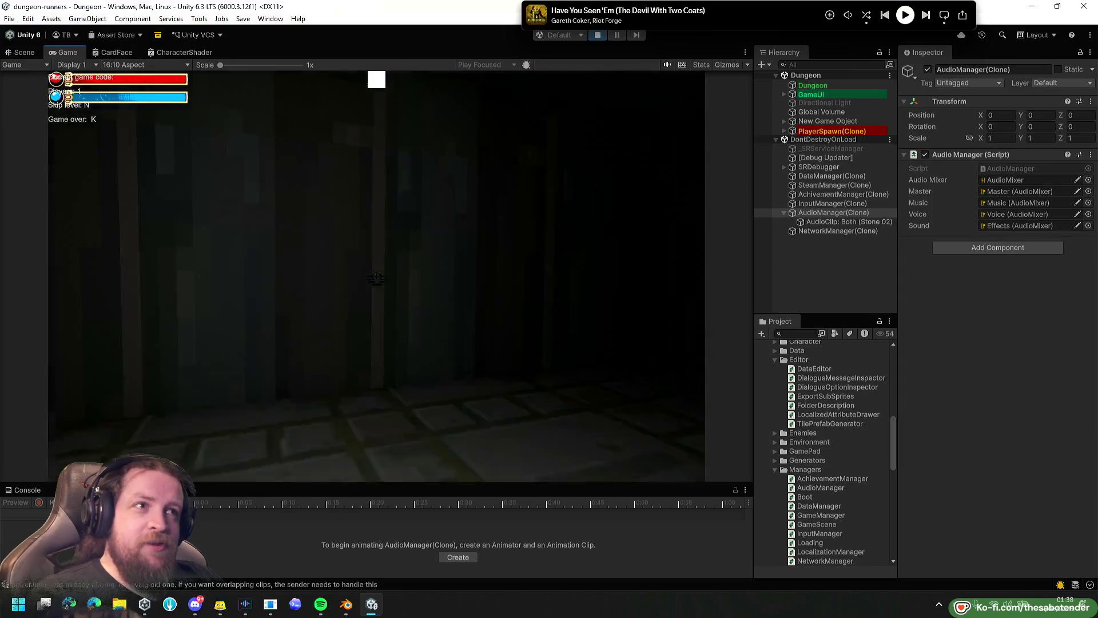
{"action": "key", "text": "space"}
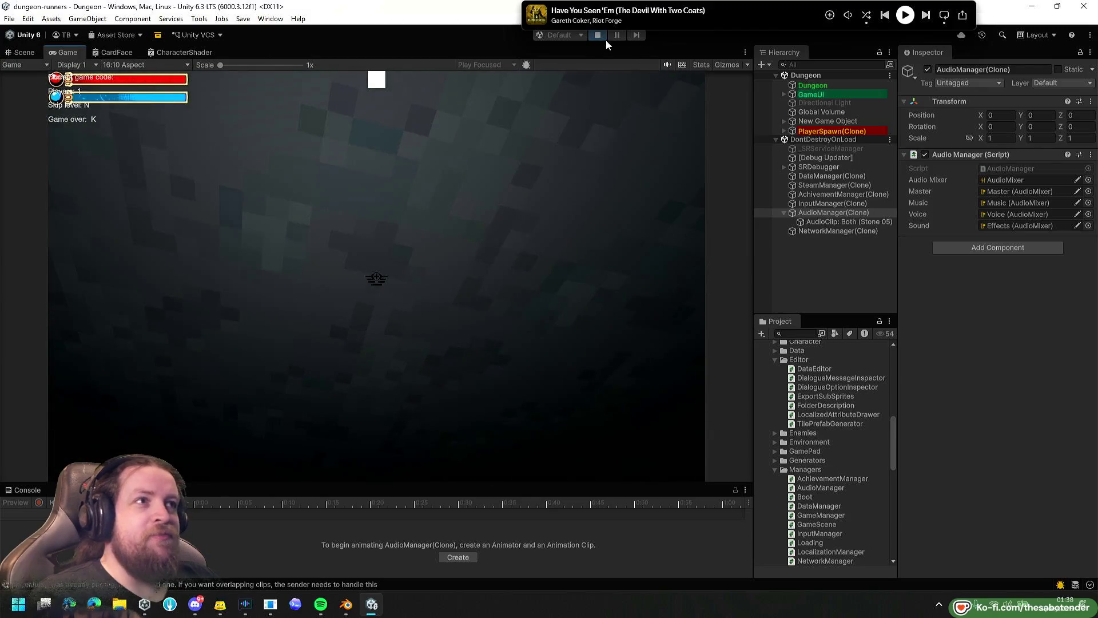
{"action": "left_click", "coordinate": [597, 36]}
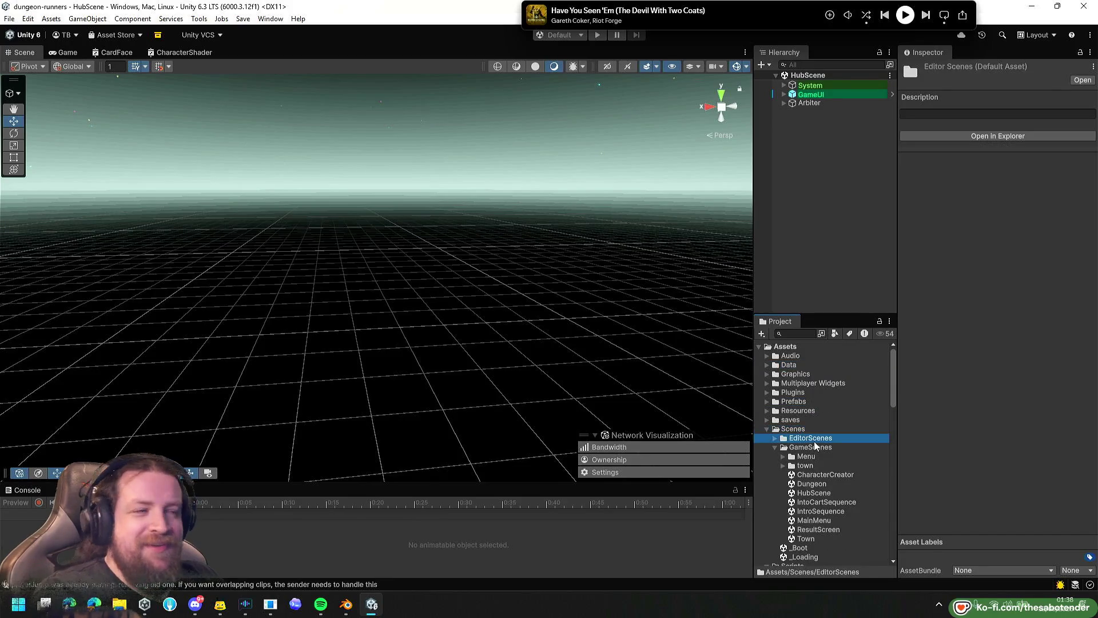
Walk the player up the first HazardCourse stairs and face the next flight.
{"action": "scroll", "coordinate": [844, 426], "scroll_direction": "down", "scroll_amount": 3}
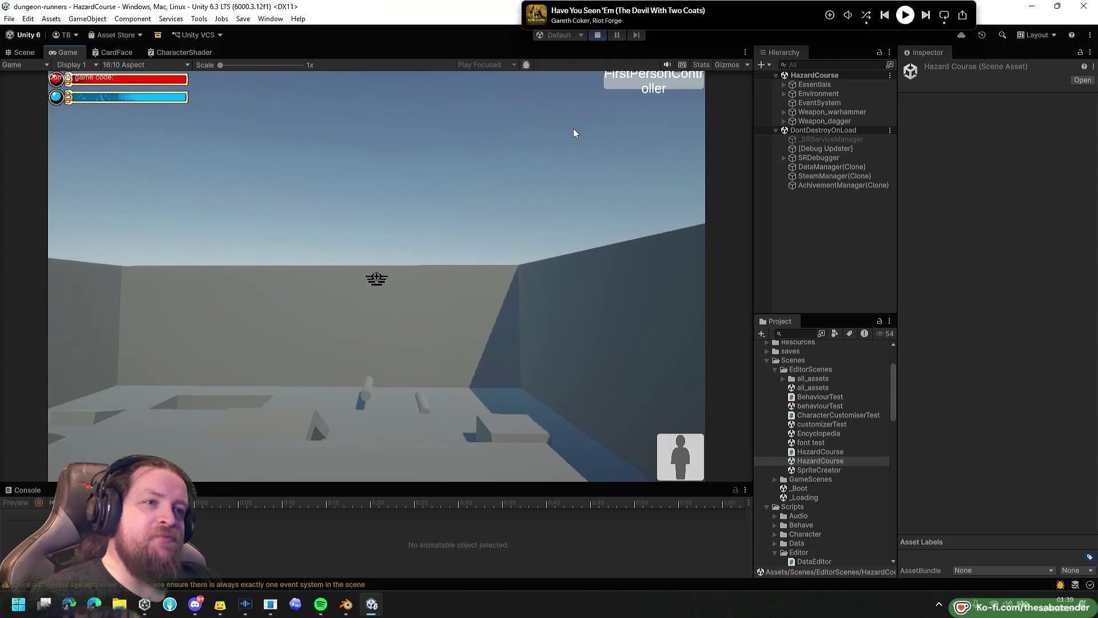
{"action": "key", "text": "w"}
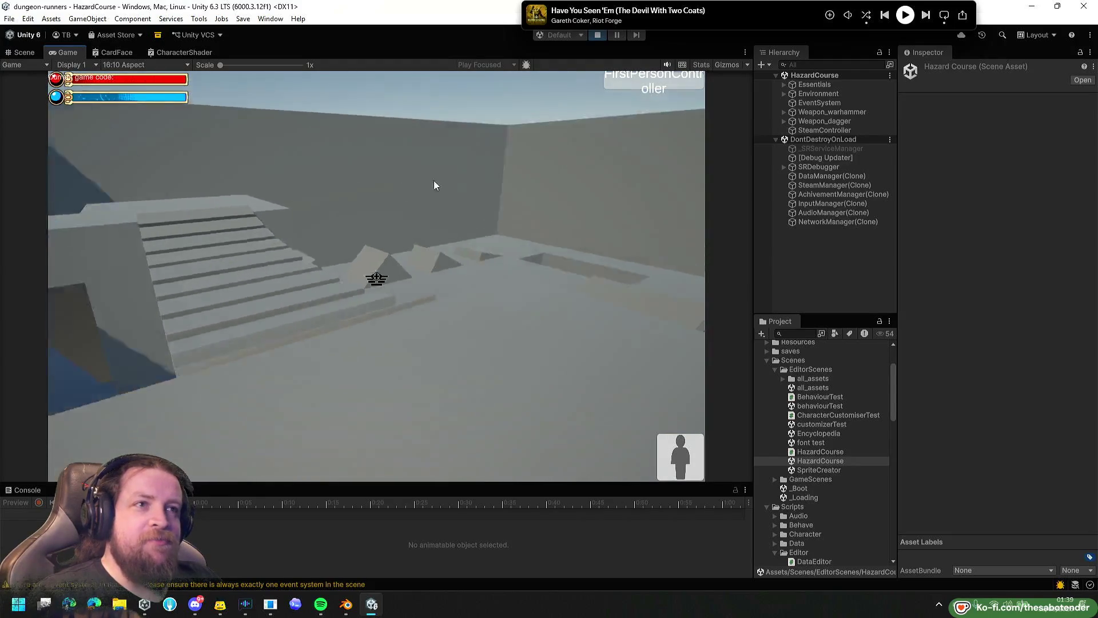
{"action": "key", "text": "w"}
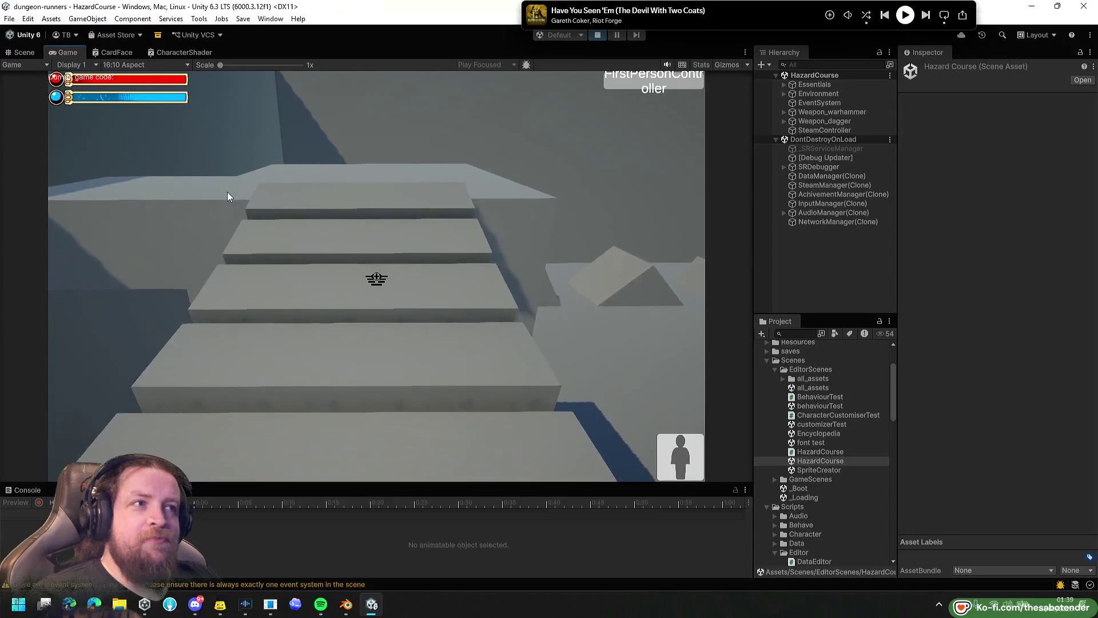
{"action": "key", "text": "w"}
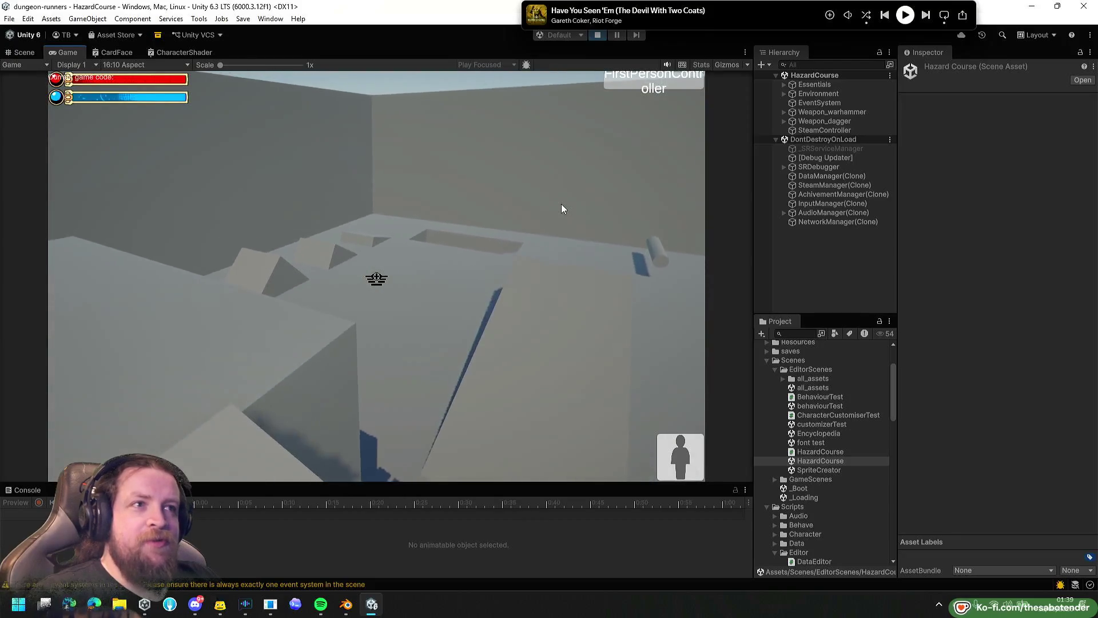
Crouch across the blue floor, pass the raised box, and jump the ramp wall onto the cylinder platform.
{"action": "key", "text": "w"}
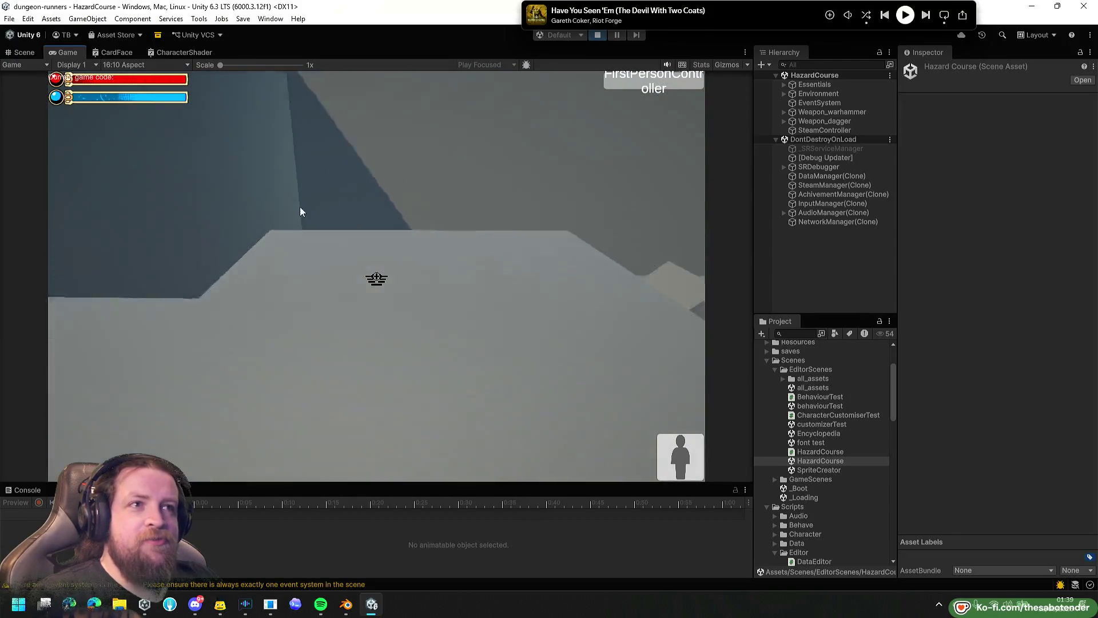
{"action": "key", "text": "c"}
{"action": "key", "text": "w"}
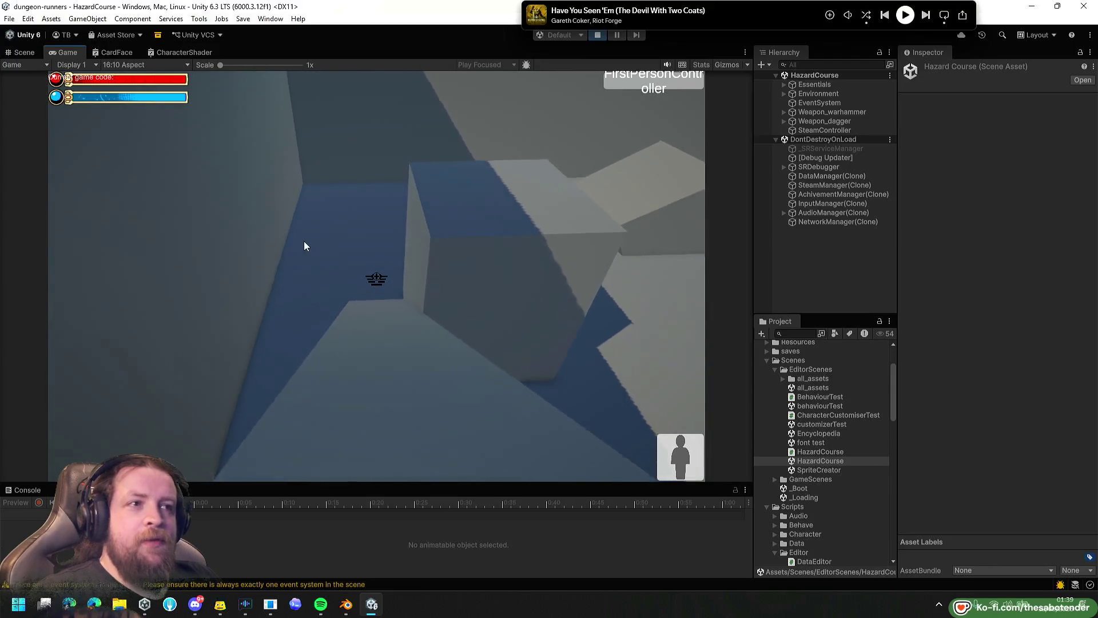
{"action": "key", "text": "w"}
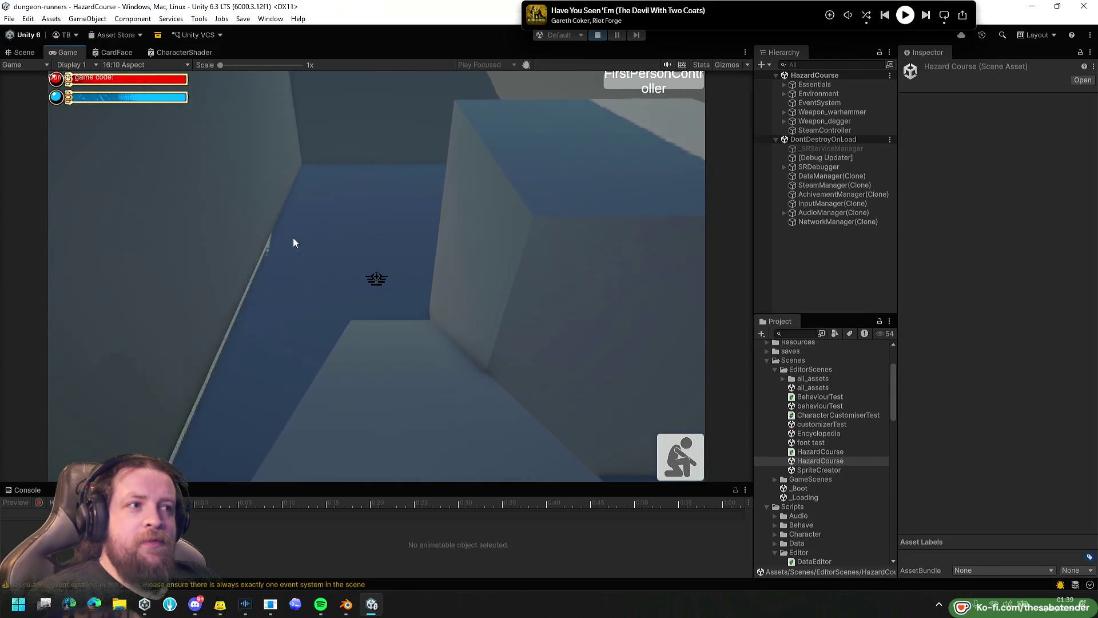
{"action": "key", "text": "c"}
{"action": "key", "text": "w"}
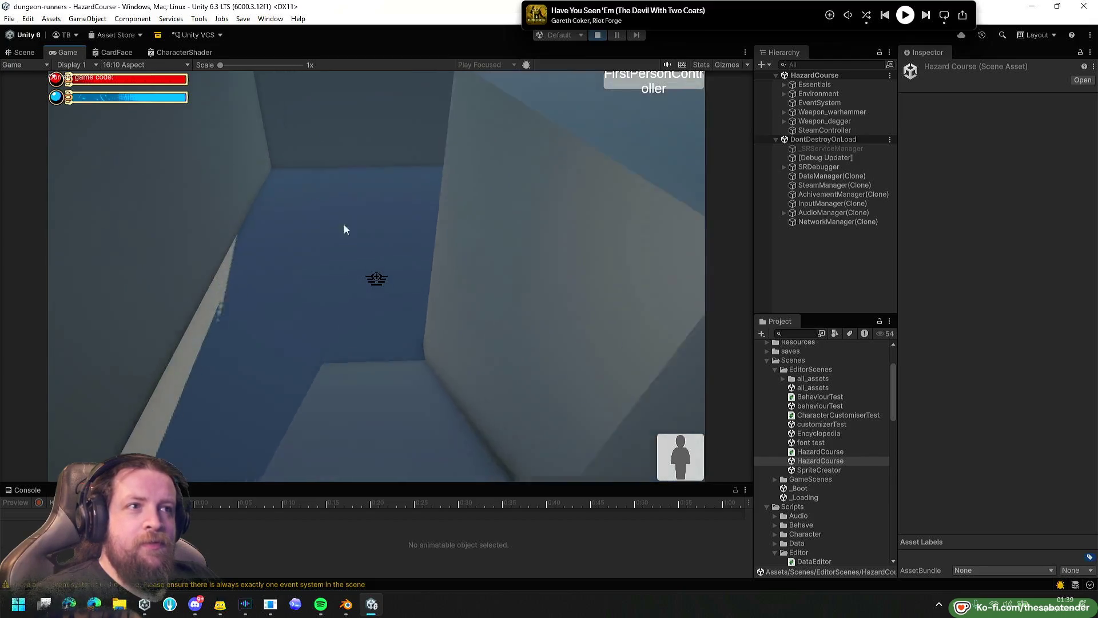
{"action": "key", "text": "w"}
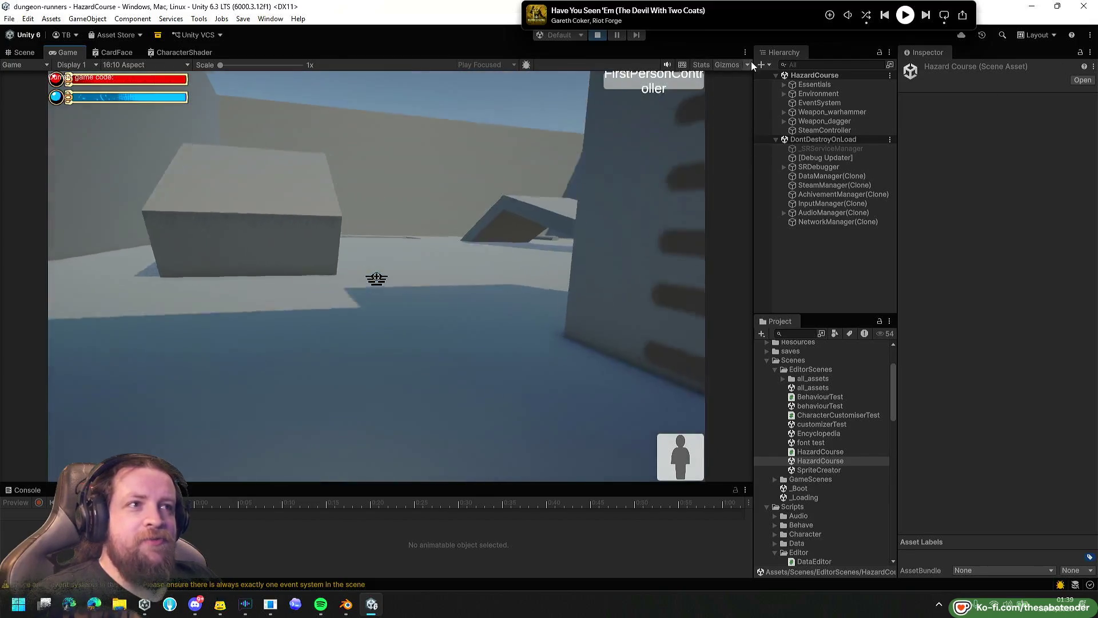
{"action": "key", "text": "w"}
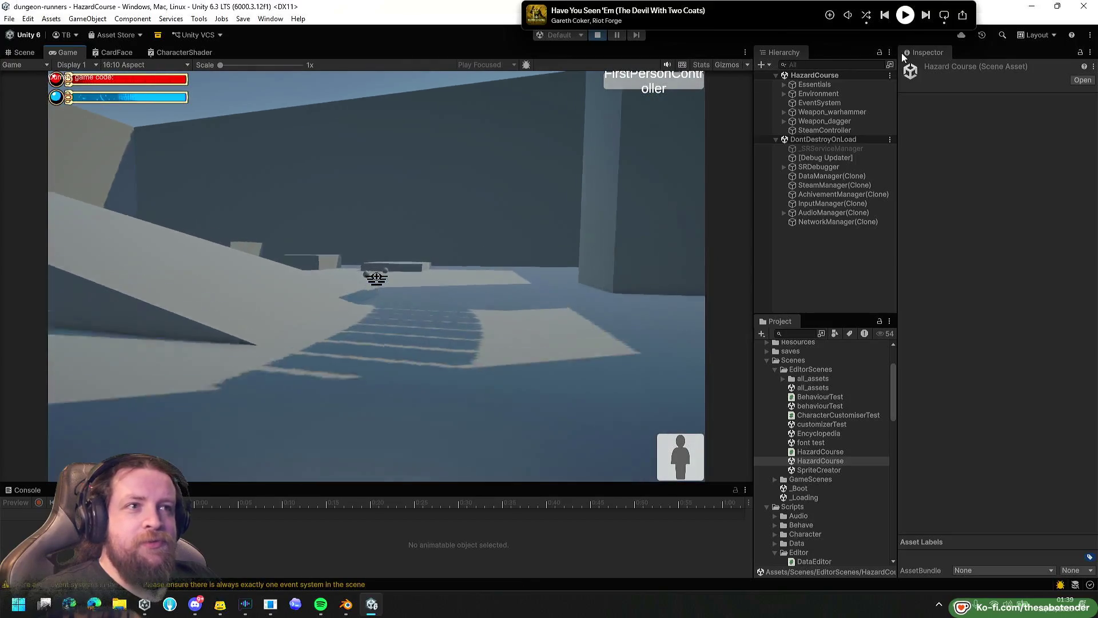
{"action": "key", "text": "w"}
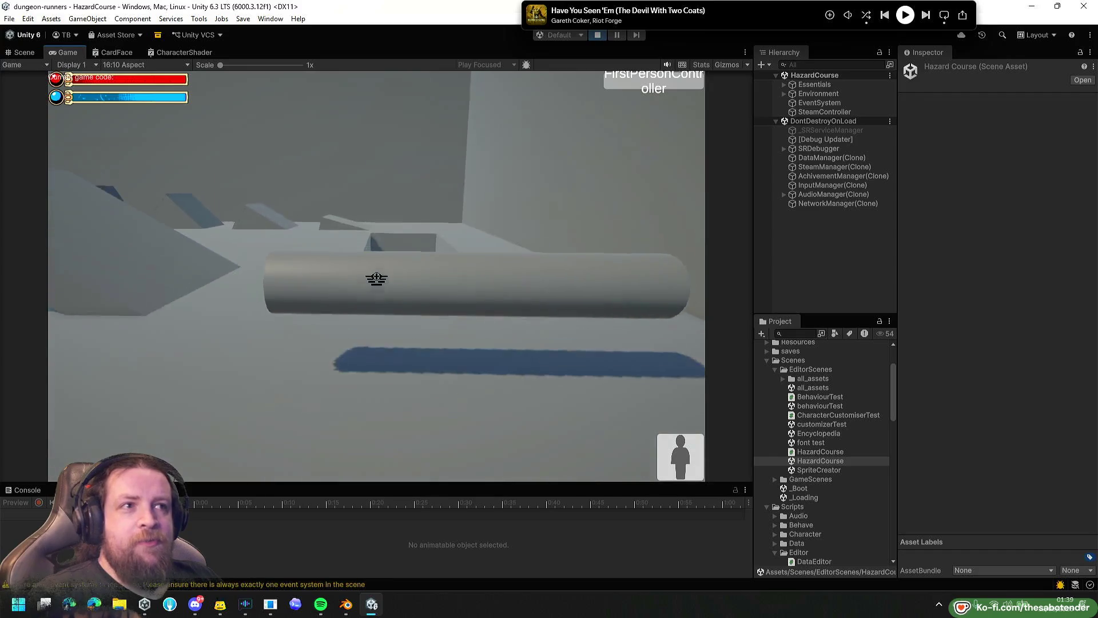
Crouch onto the ledge, slide under the overhang and get around the large cylinder.
{"action": "key", "text": "c"}
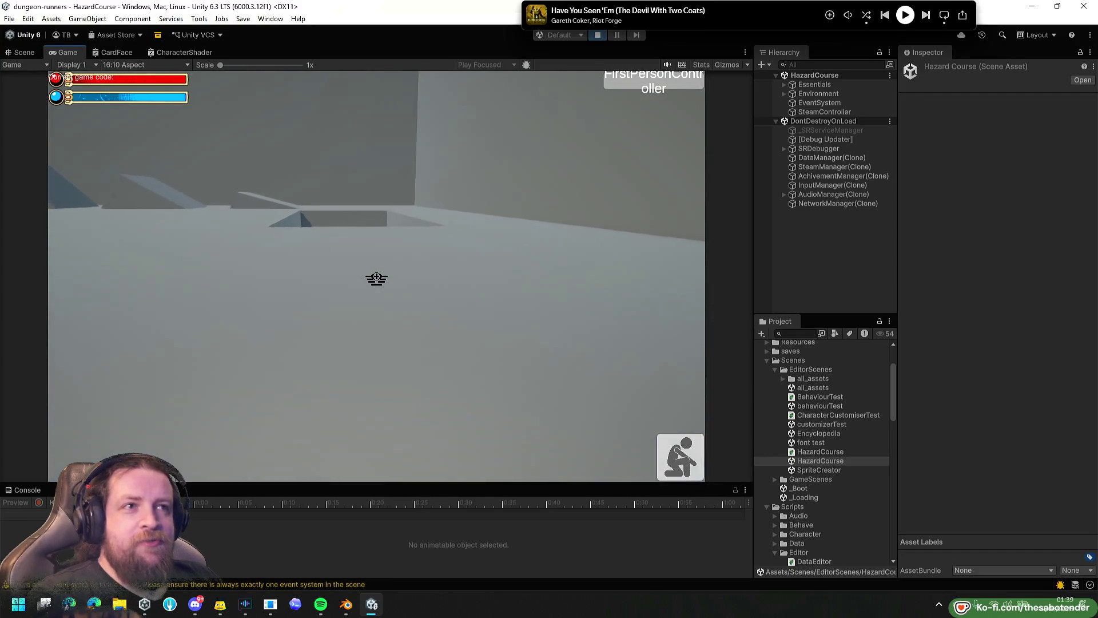
{"action": "key", "text": "w"}
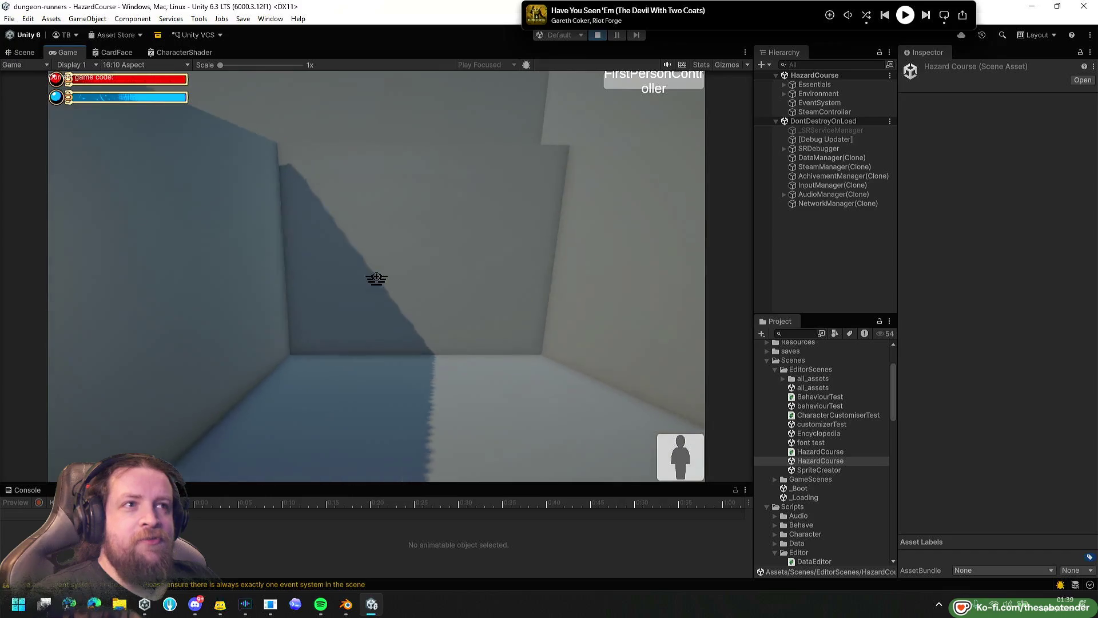
{"action": "key", "text": "w"}
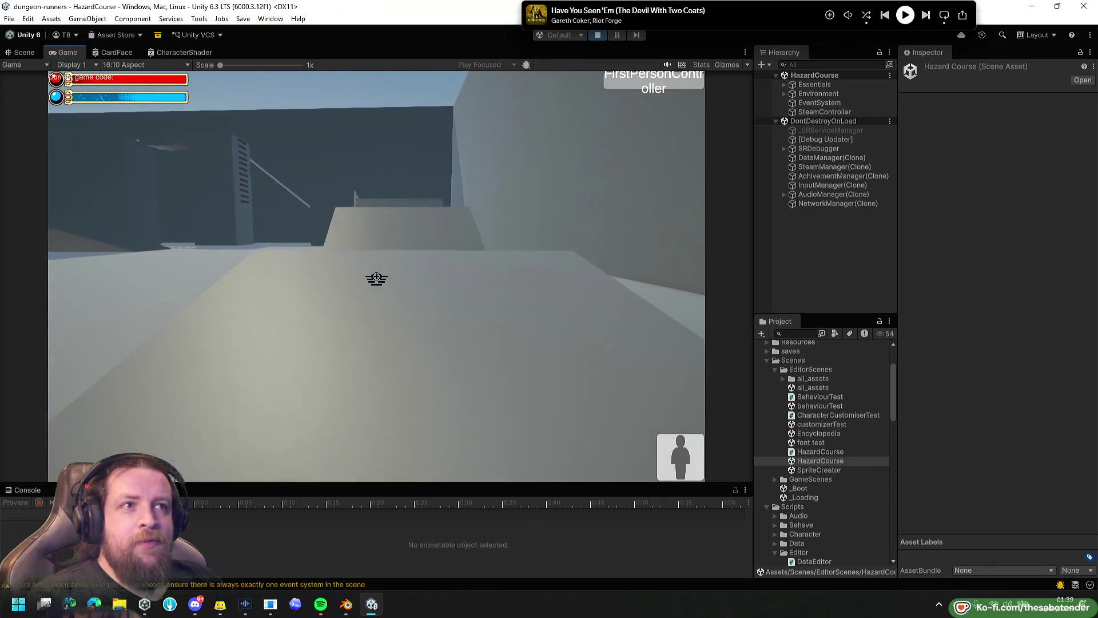
{"action": "key", "text": "w"}
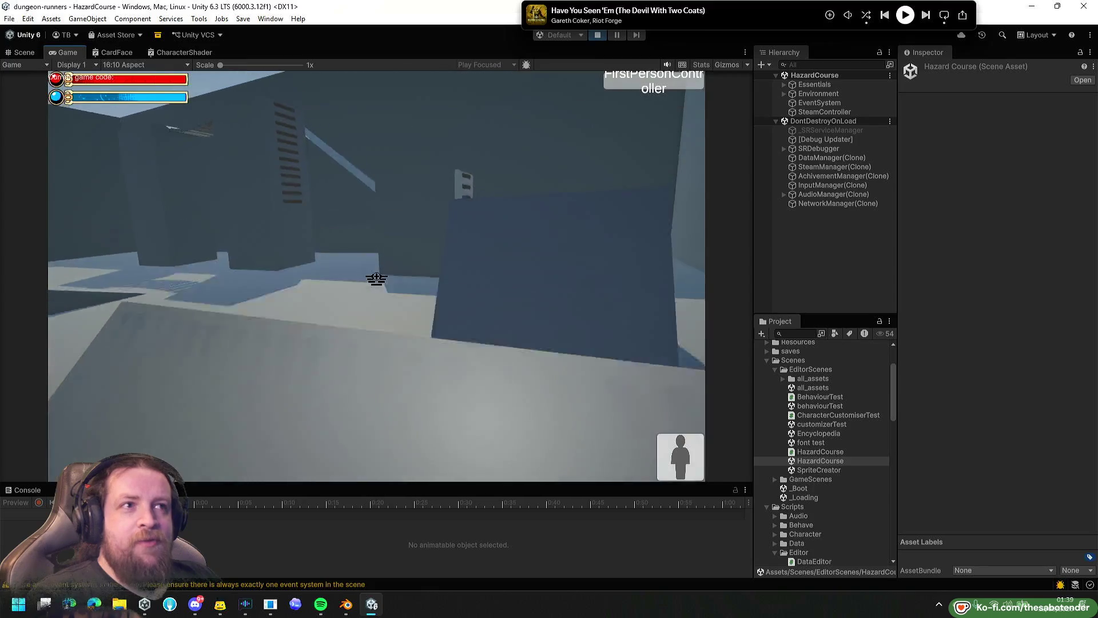
{"action": "key", "text": "w"}
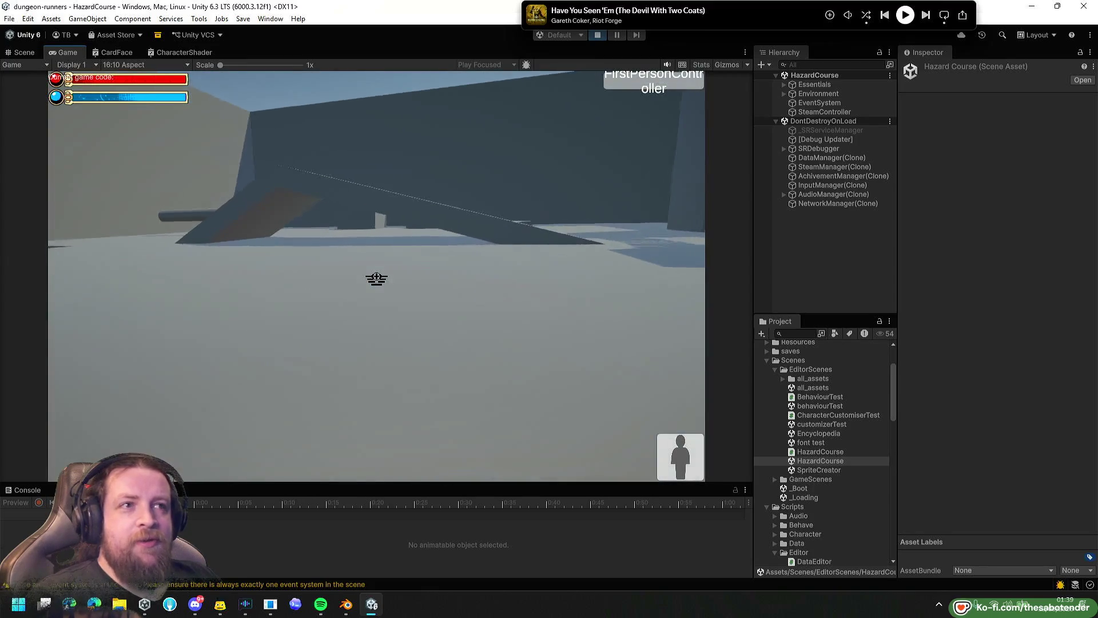
{"action": "key", "text": "w"}
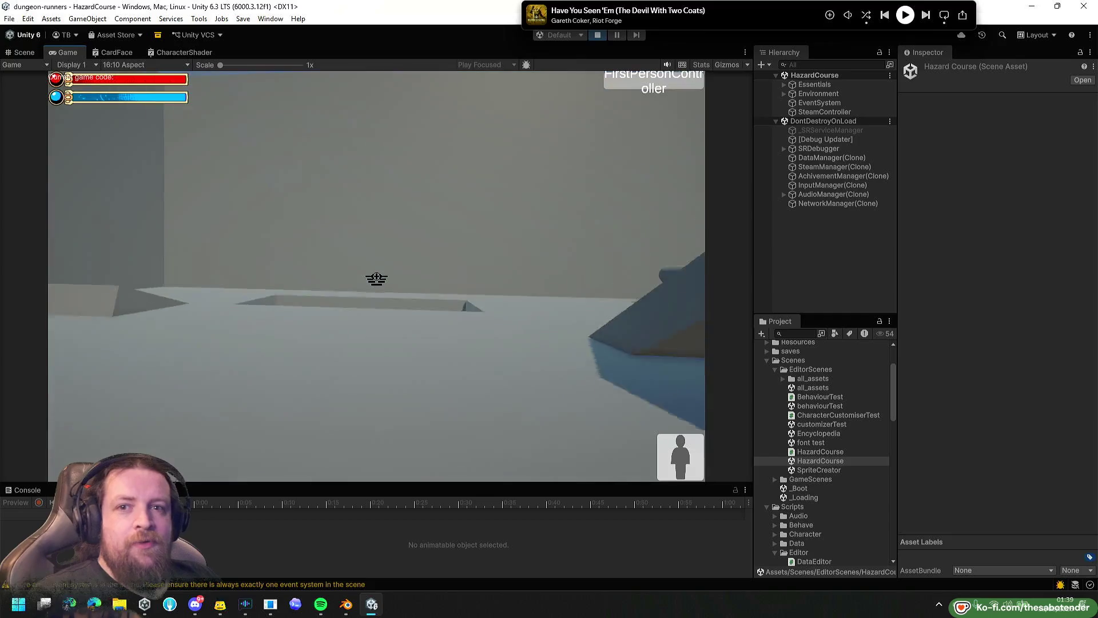
{"action": "key", "text": "w"}
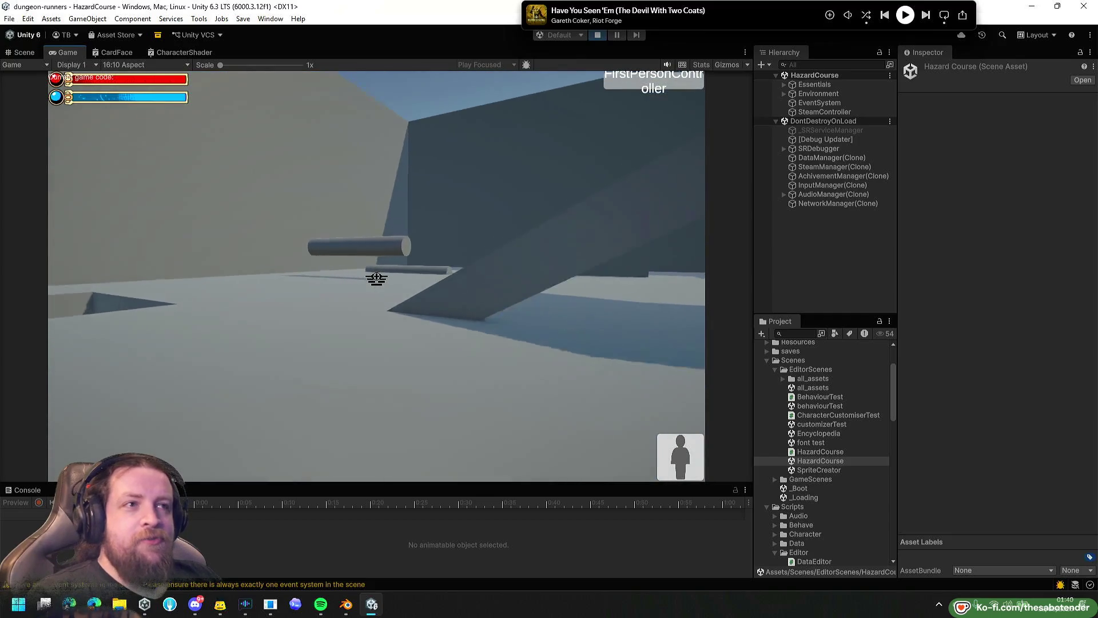
{"action": "key", "text": "w"}
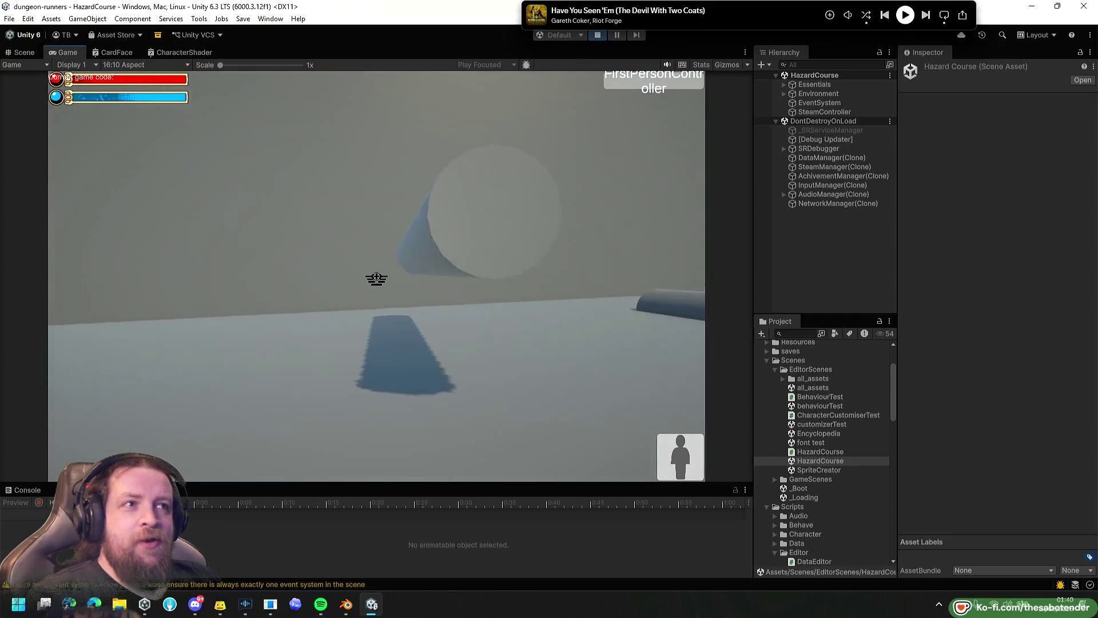
{"action": "key", "text": "w"}
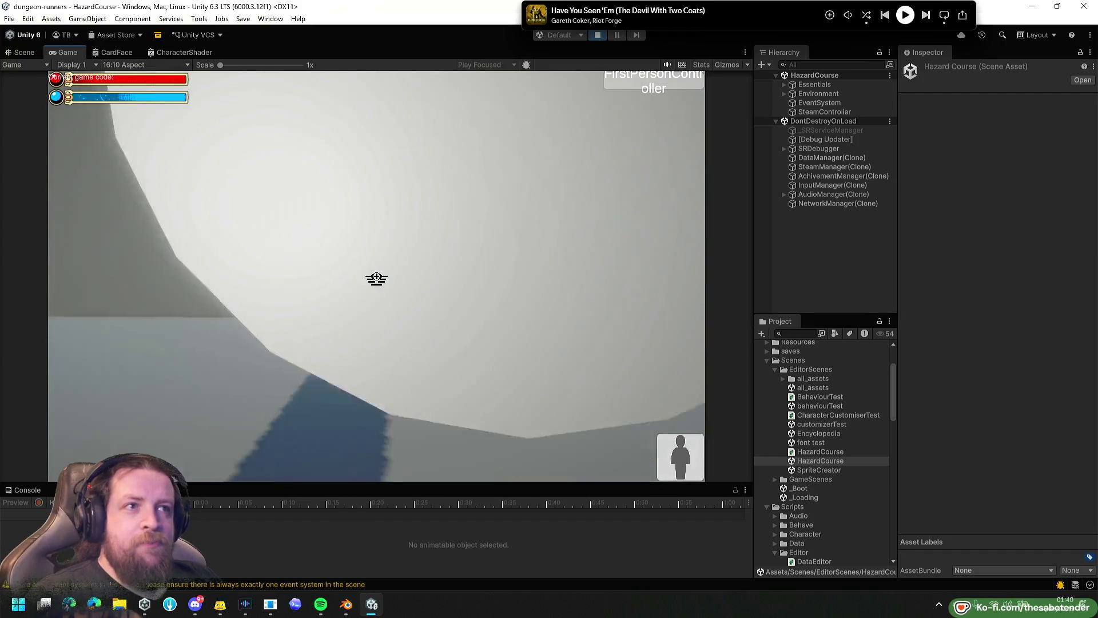
{"action": "key", "text": "w"}
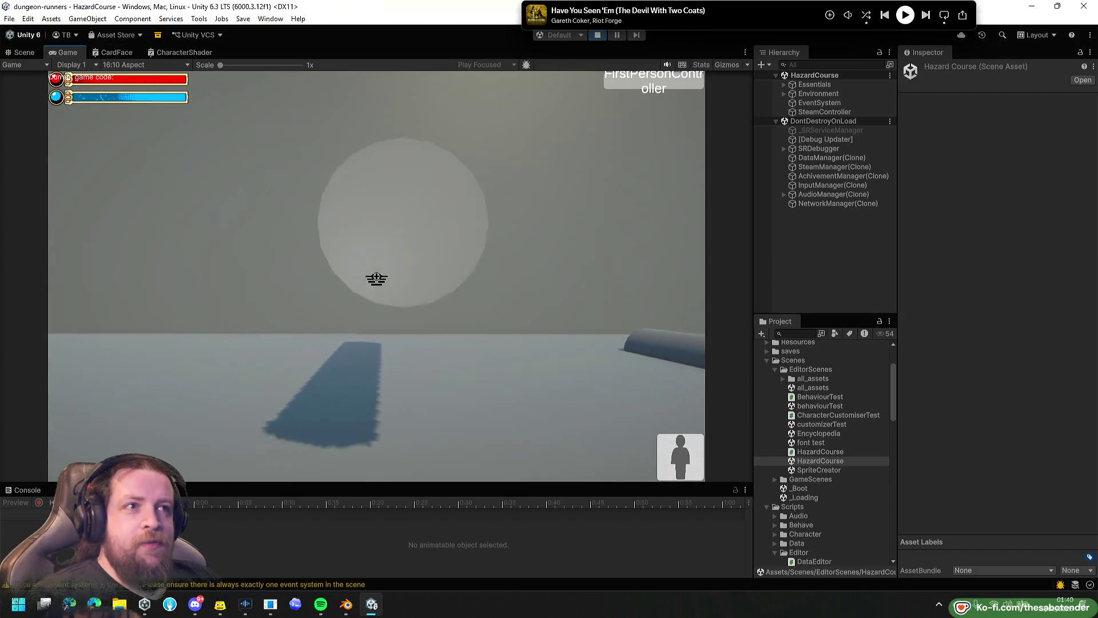
Crouch by the pale wall near the capsule, stand, and edge toward the grey boxes.
{"action": "key", "text": "w"}
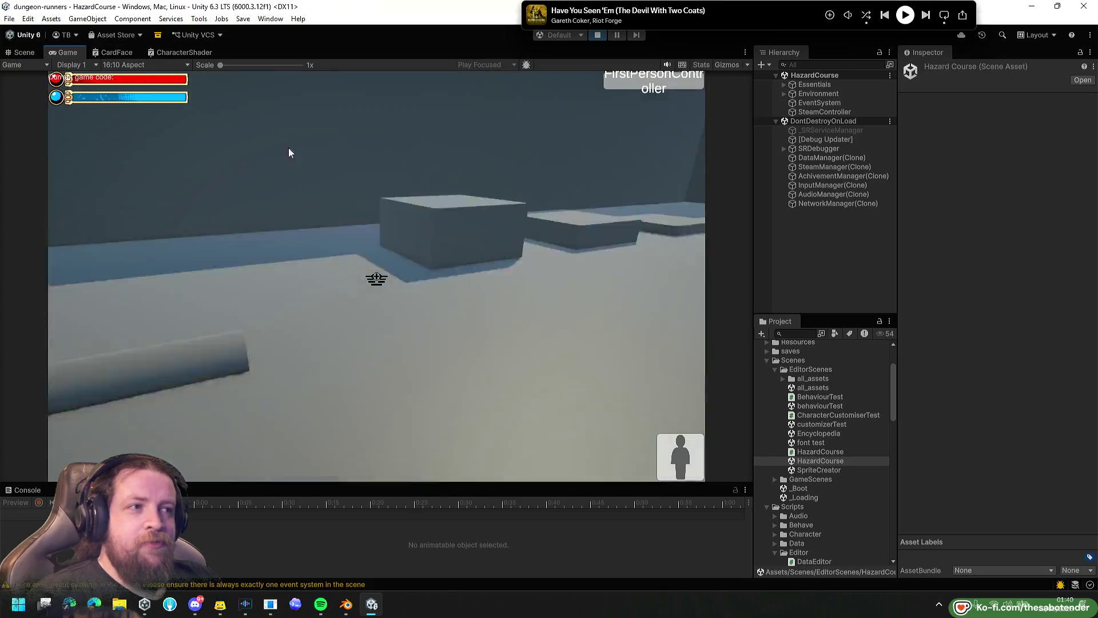
{"action": "key", "text": "w"}
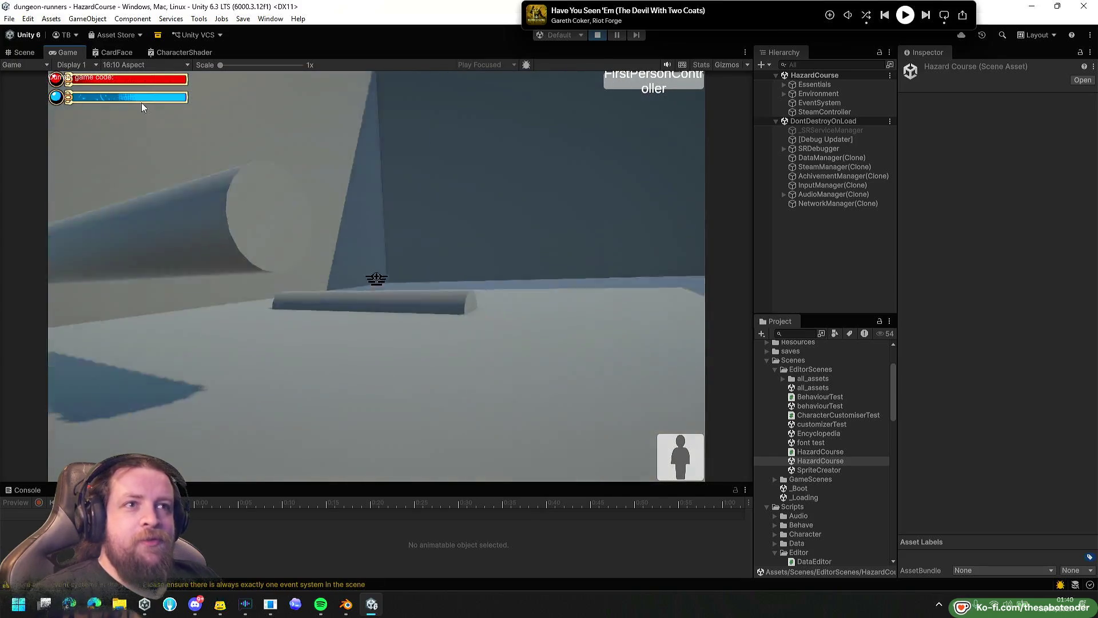
{"action": "key", "text": "c"}
{"action": "key", "text": "w"}
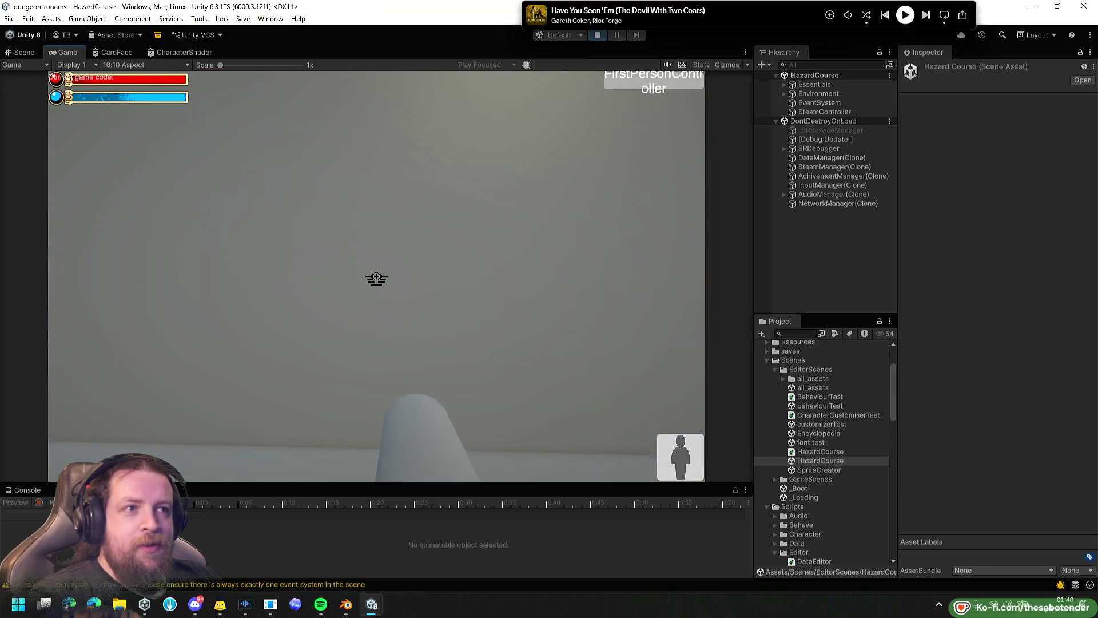
{"action": "key", "text": "c"}
{"action": "key", "text": "w"}
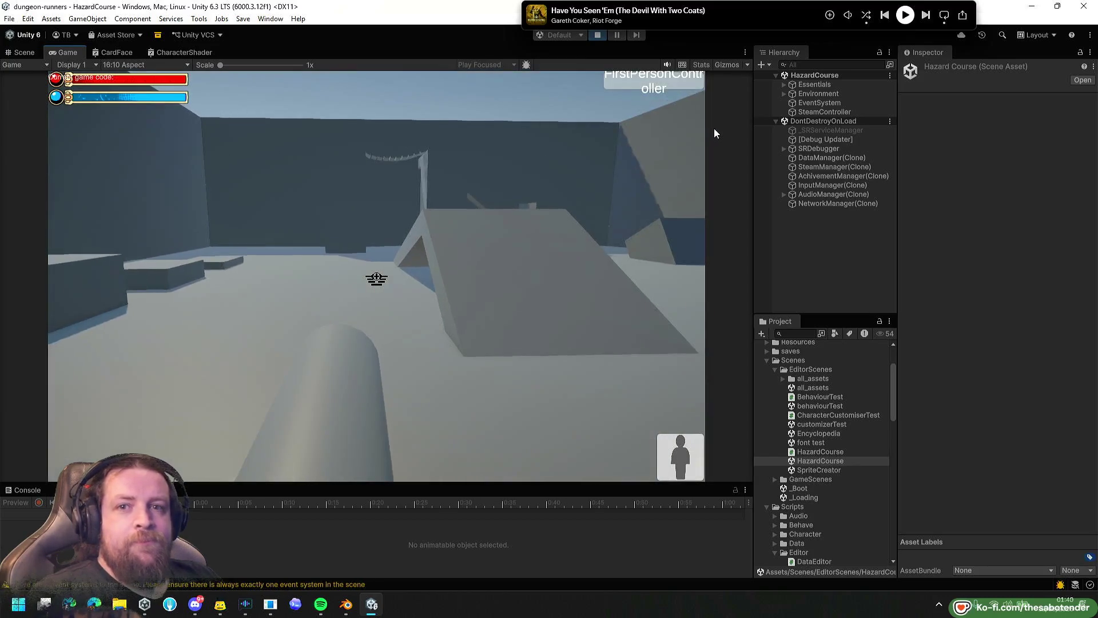
{"action": "key", "text": "w"}
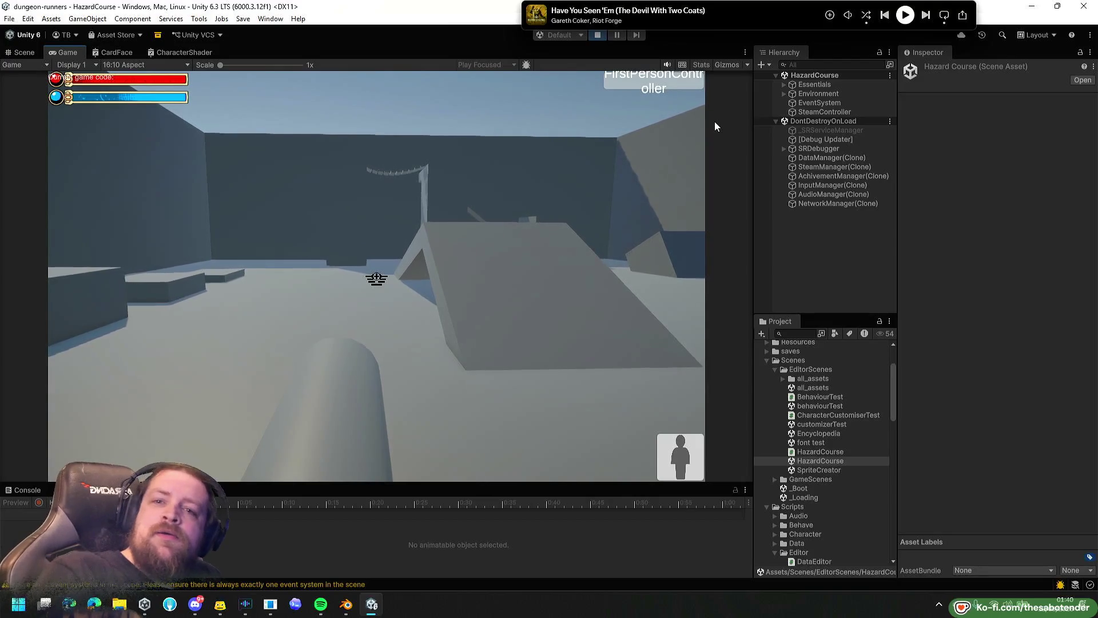
{"action": "key", "text": "w"}
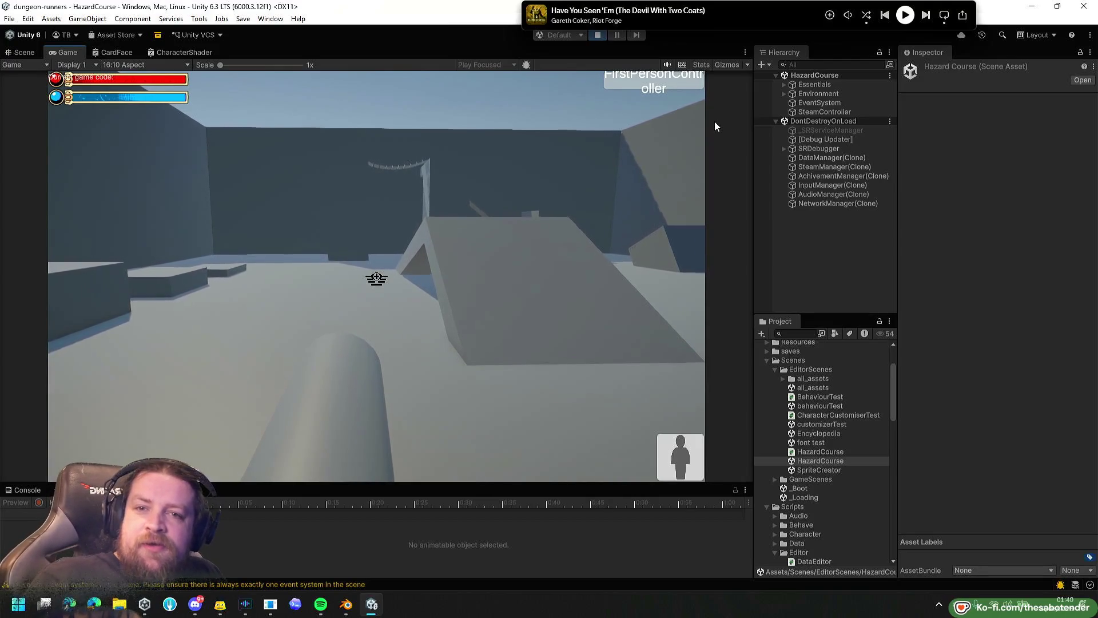
{"action": "key", "text": "w"}
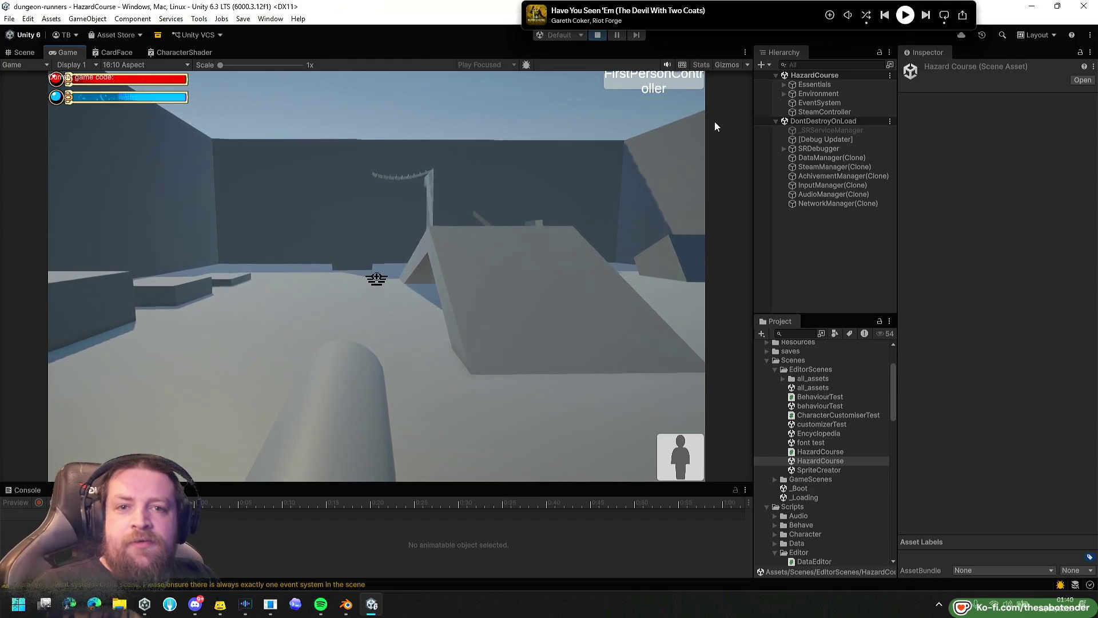
{"action": "key", "text": "w"}
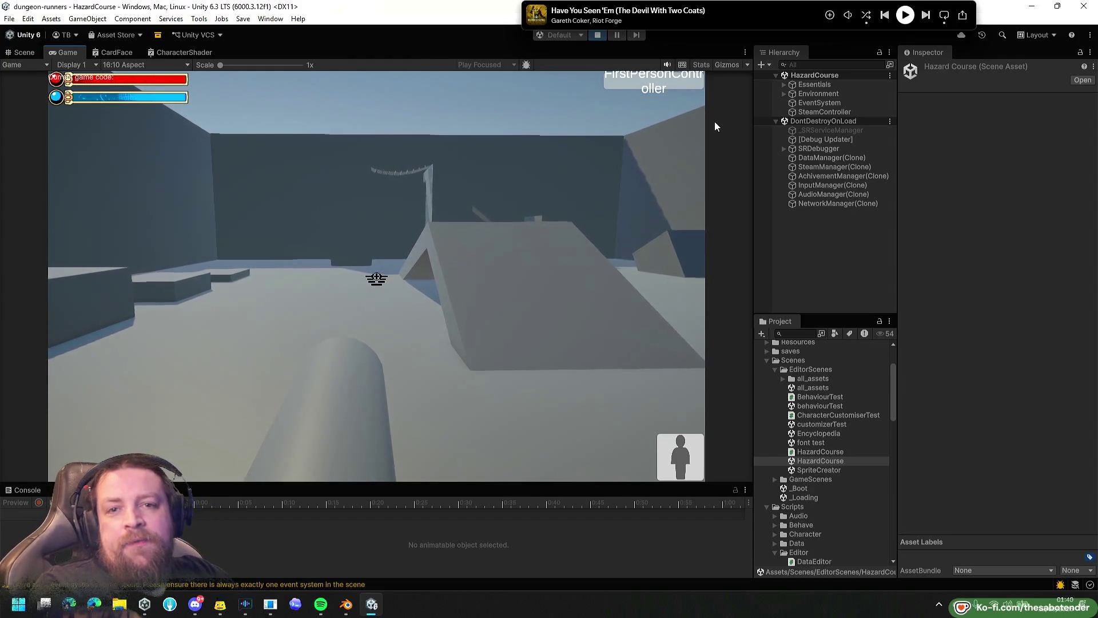
{"action": "key", "text": "w"}
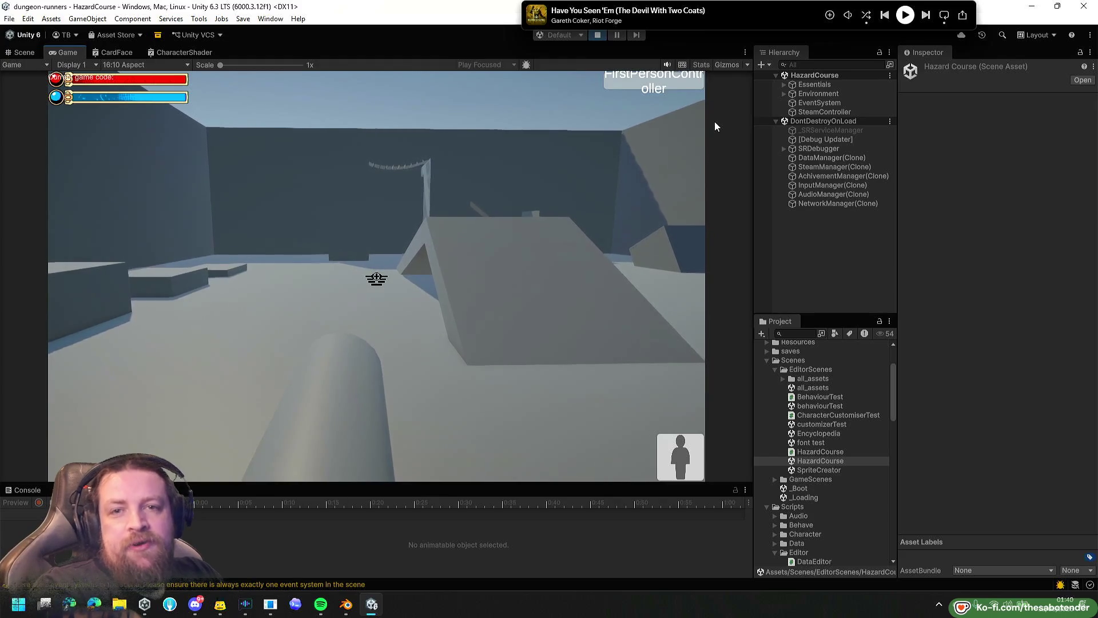
{"action": "key", "text": "w"}
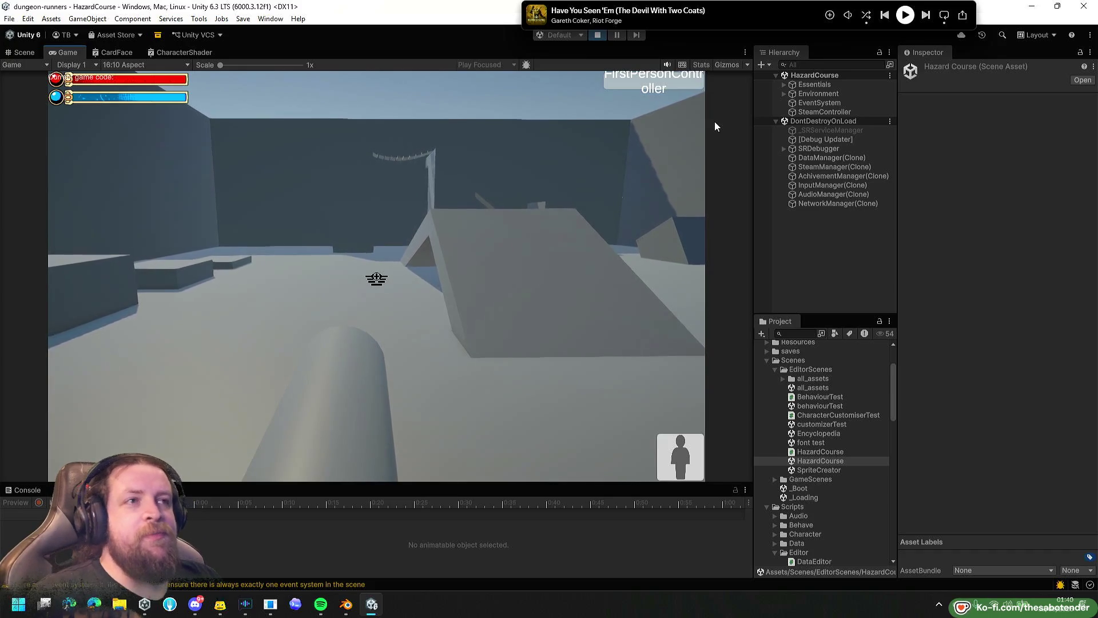
Climb the ramp past the cylinders toward the far walls, then stop the play test.
{"action": "key", "text": "w"}
{"action": "key", "text": "w"}
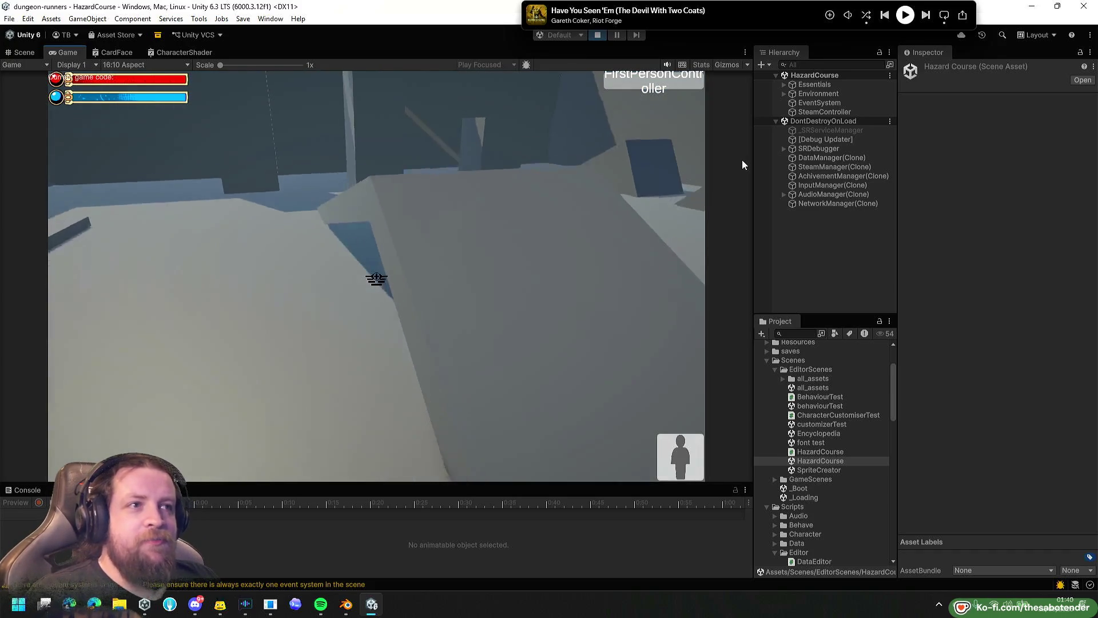
{"action": "key", "text": "w"}
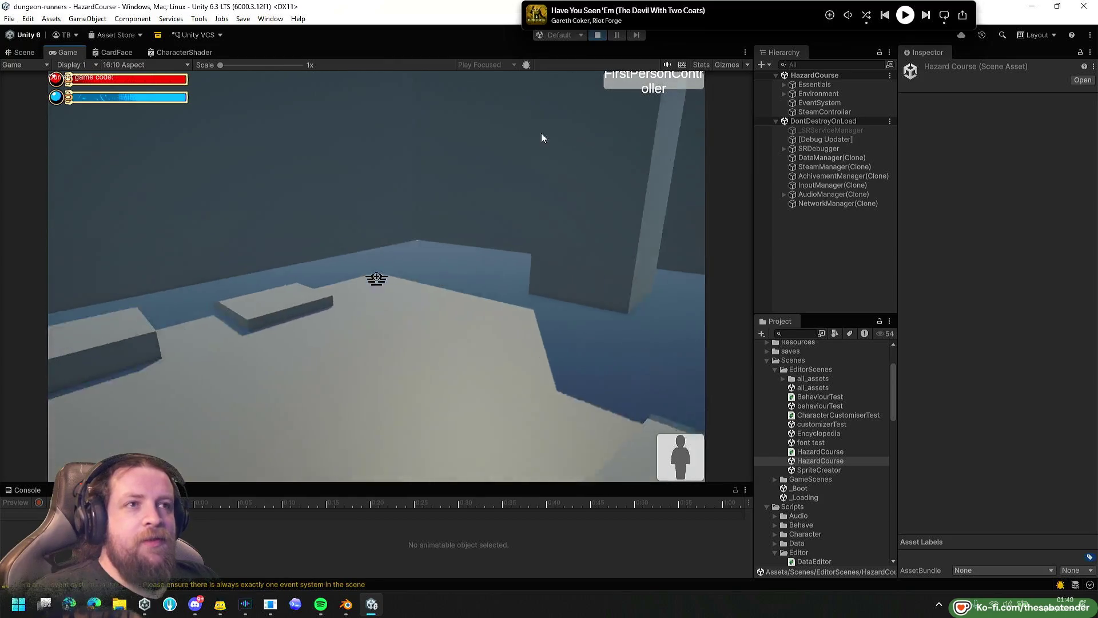
{"action": "key", "text": "w"}
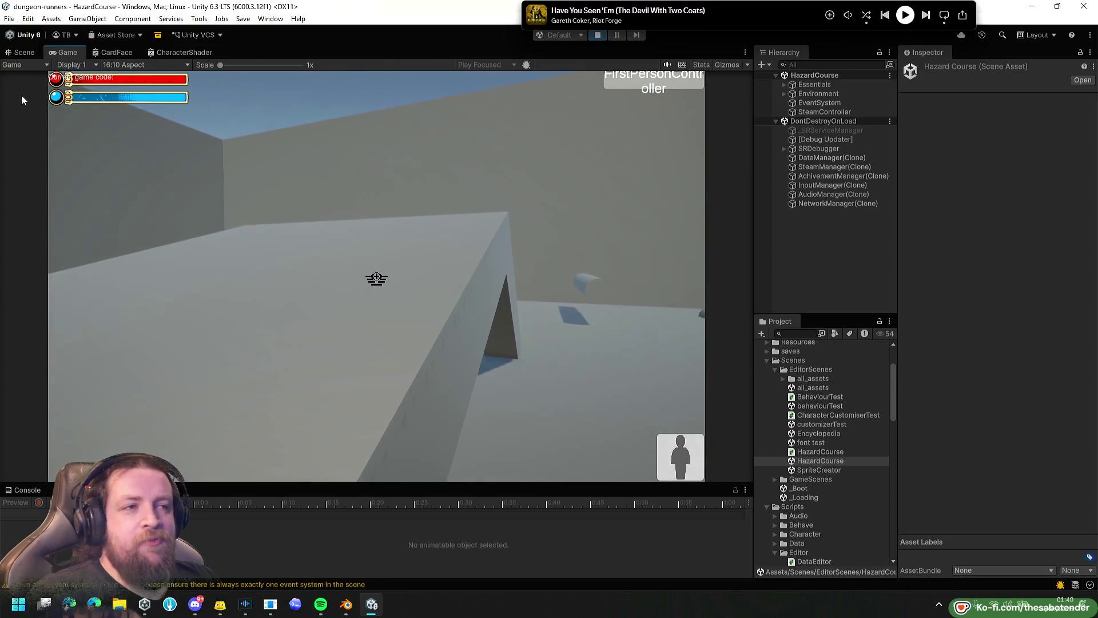
{"action": "key", "text": "w"}
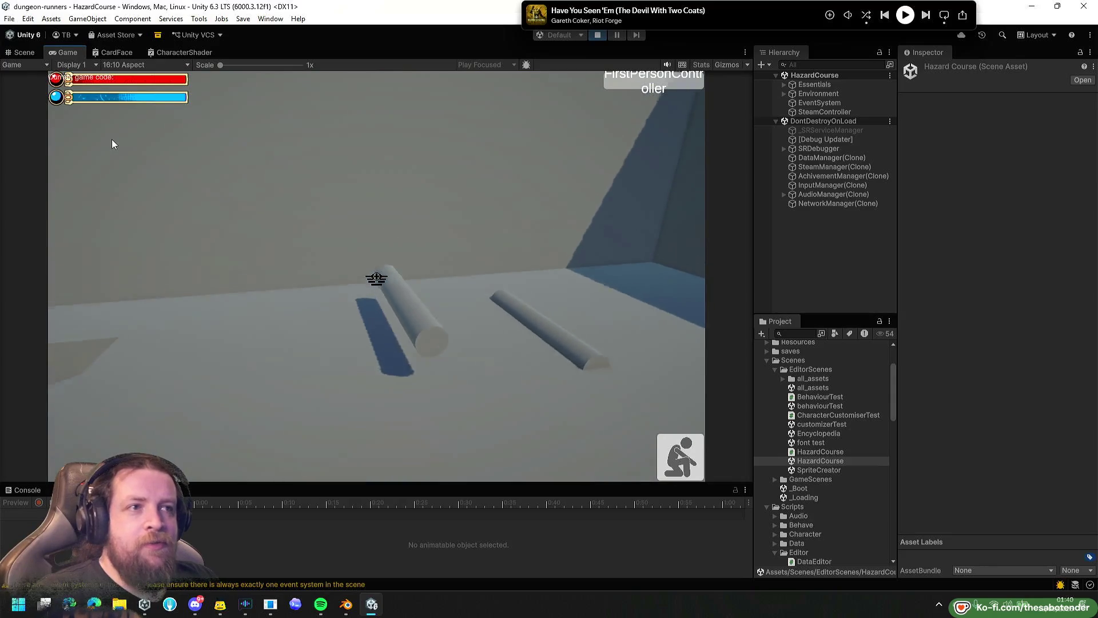
{"action": "key", "text": "w"}
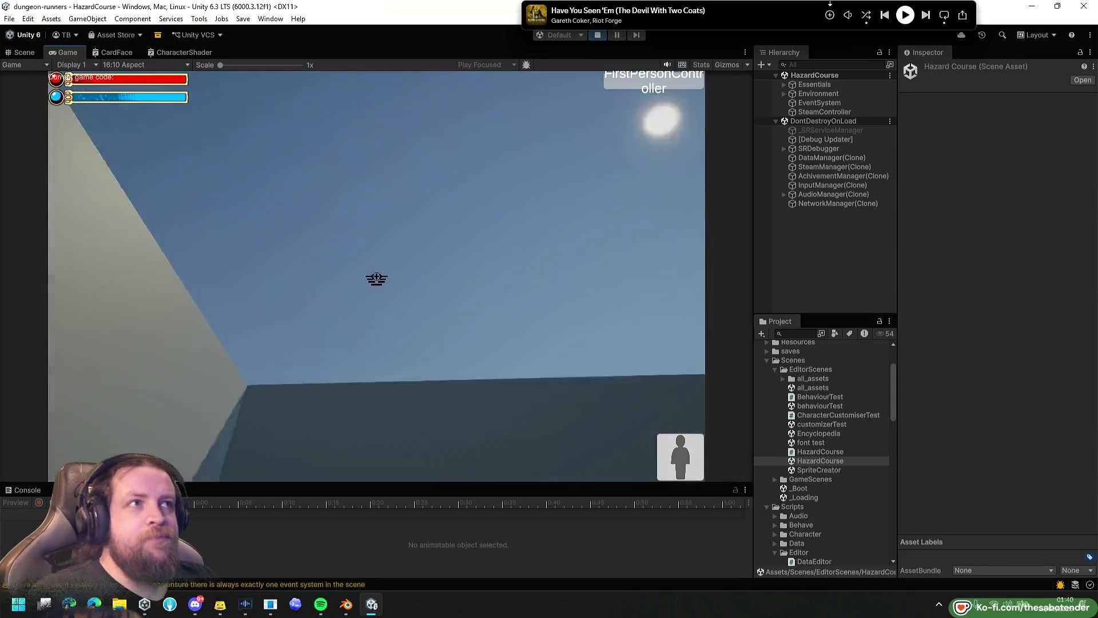
{"action": "left_click", "coordinate": [593, 38]}
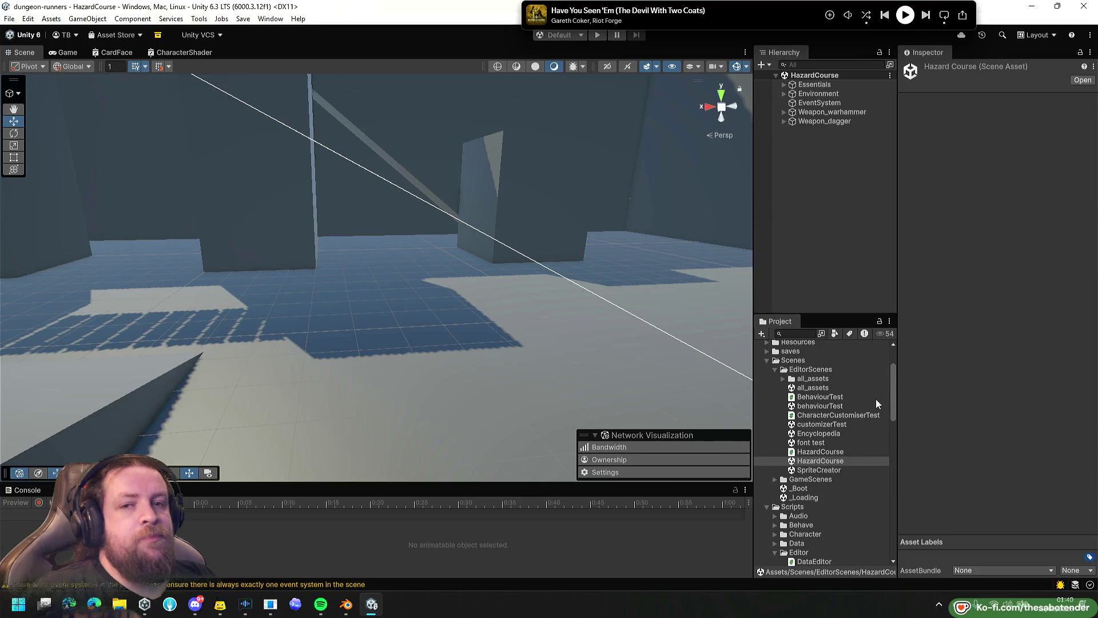
Open the customizerTest scene from the EditorScenes folder.
{"action": "double_click", "coordinate": [842, 423]}
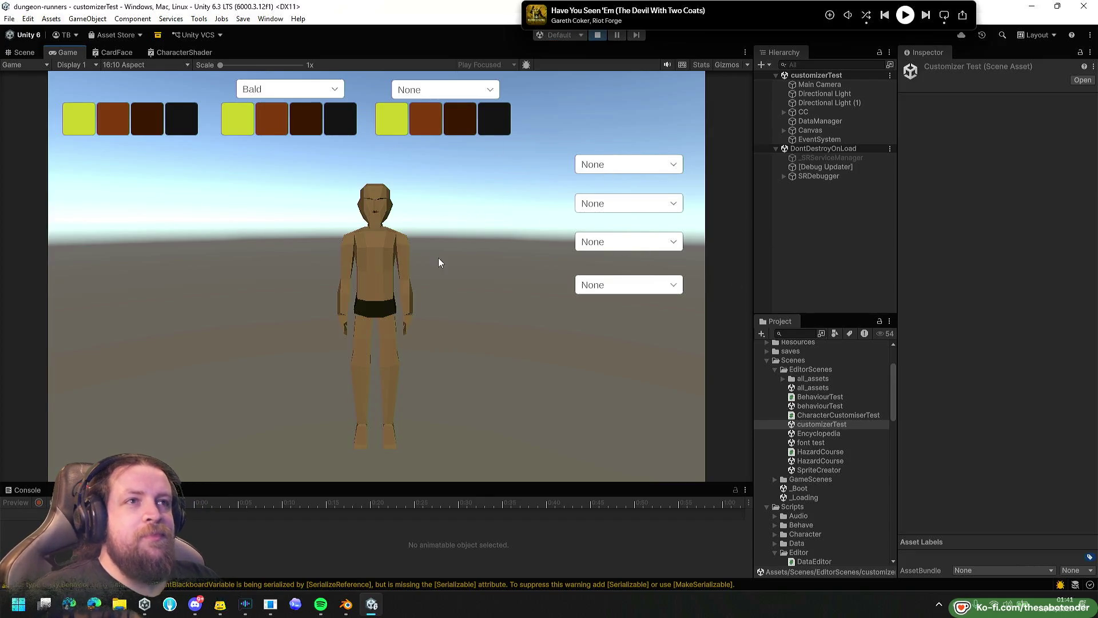
Give the character Hair_Long and a dark Beard 3.
{"action": "left_click", "coordinate": [292, 97]}
{"action": "left_click", "coordinate": [284, 127]}
{"action": "left_click", "coordinate": [300, 89]}
{"action": "left_click", "coordinate": [284, 122]}
{"action": "left_click", "coordinate": [289, 91]}
{"action": "left_click", "coordinate": [290, 135]}
{"action": "left_click", "coordinate": [461, 91]}
{"action": "left_click", "coordinate": [430, 149]}
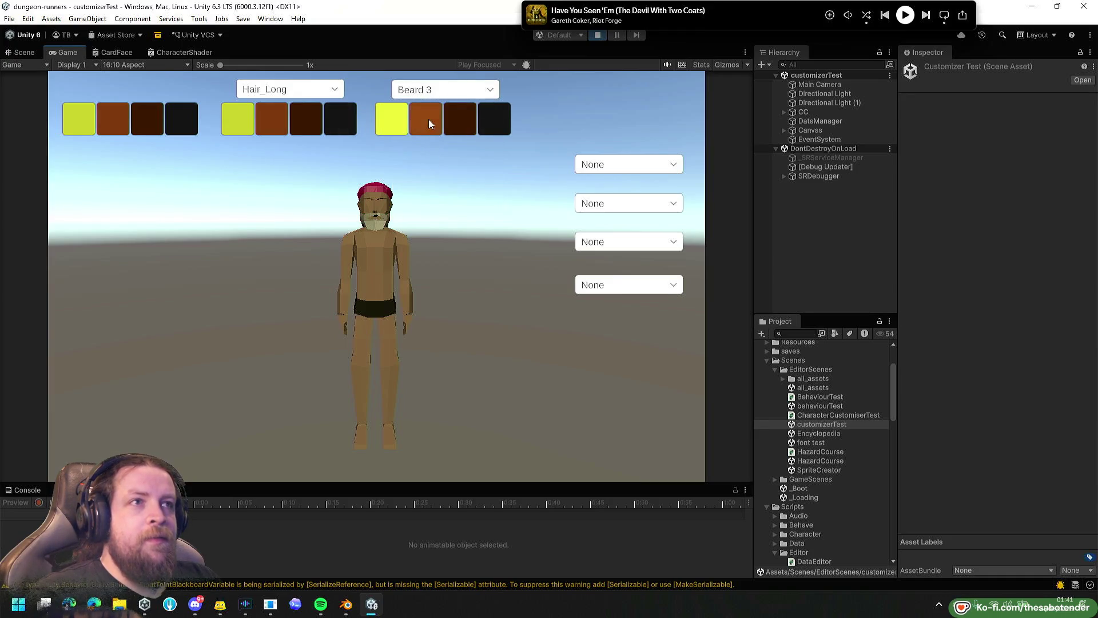
{"action": "left_click", "coordinate": [499, 119]}
Equip startingChest, startingLegs and startingBoots, then widen the Hierarchy and Project panels.
{"action": "left_click", "coordinate": [629, 166]}
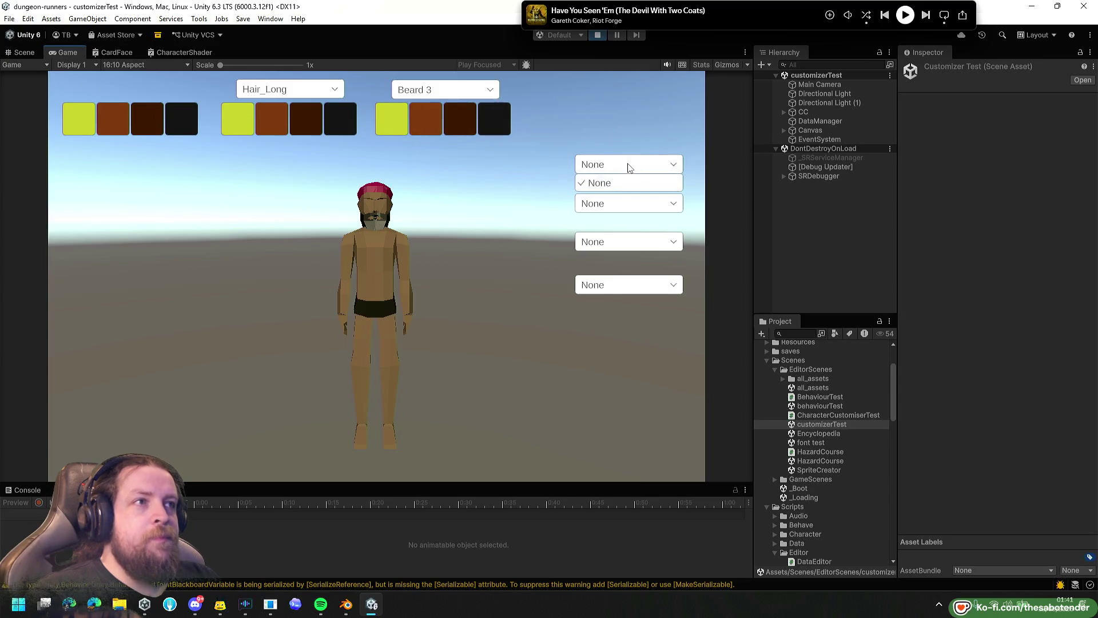
{"action": "left_click", "coordinate": [600, 200]}
{"action": "left_click", "coordinate": [600, 201]}
{"action": "left_click", "coordinate": [605, 236]}
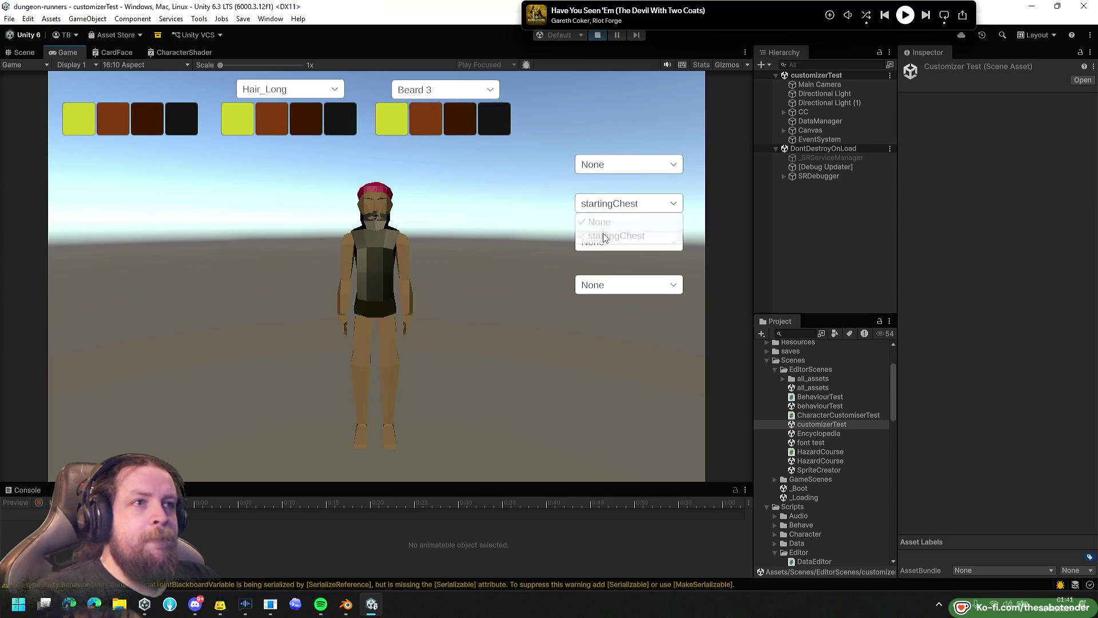
{"action": "left_click", "coordinate": [605, 237]}
{"action": "left_click", "coordinate": [610, 276]}
{"action": "left_click", "coordinate": [609, 284]}
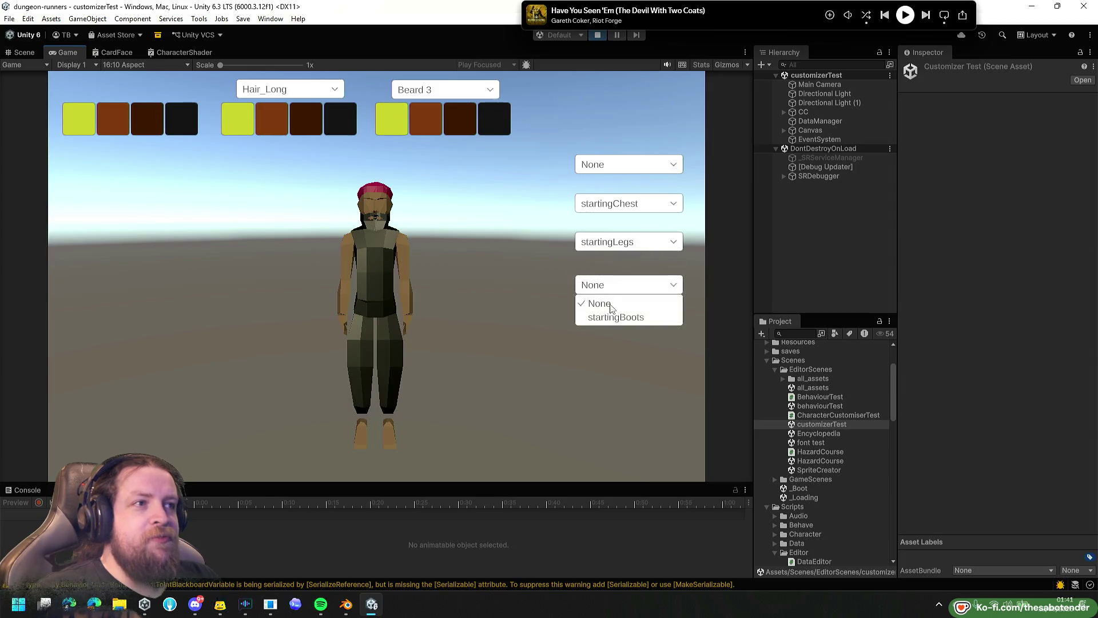
{"action": "left_click", "coordinate": [607, 318]}
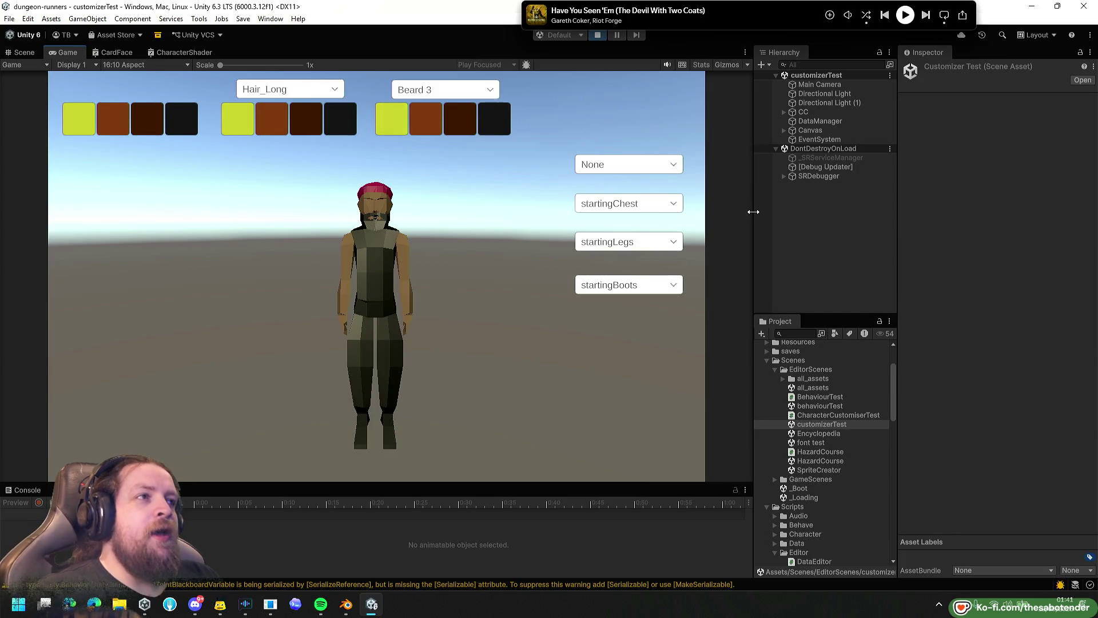
{"action": "left_click_drag", "start_coordinate": [754, 211], "coordinate": [565, 212]}
{"action": "left_click", "coordinate": [23, 52]}
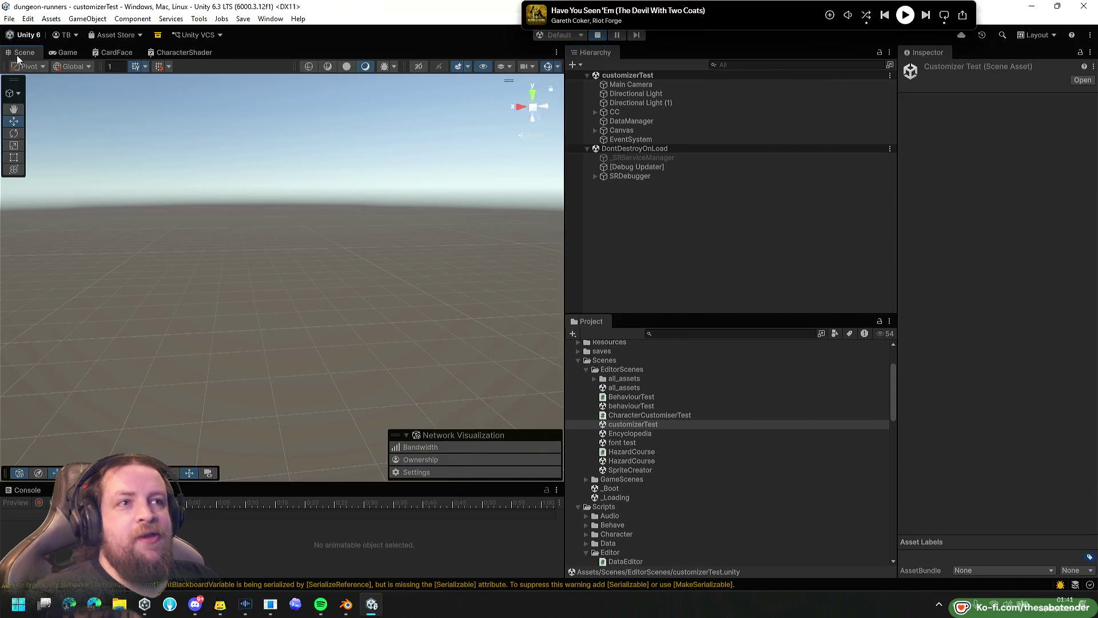
Select the CC character, frame it in the Scene view and expand it to list its parts.
{"action": "left_click", "coordinate": [629, 112]}
{"action": "key", "text": "f"}
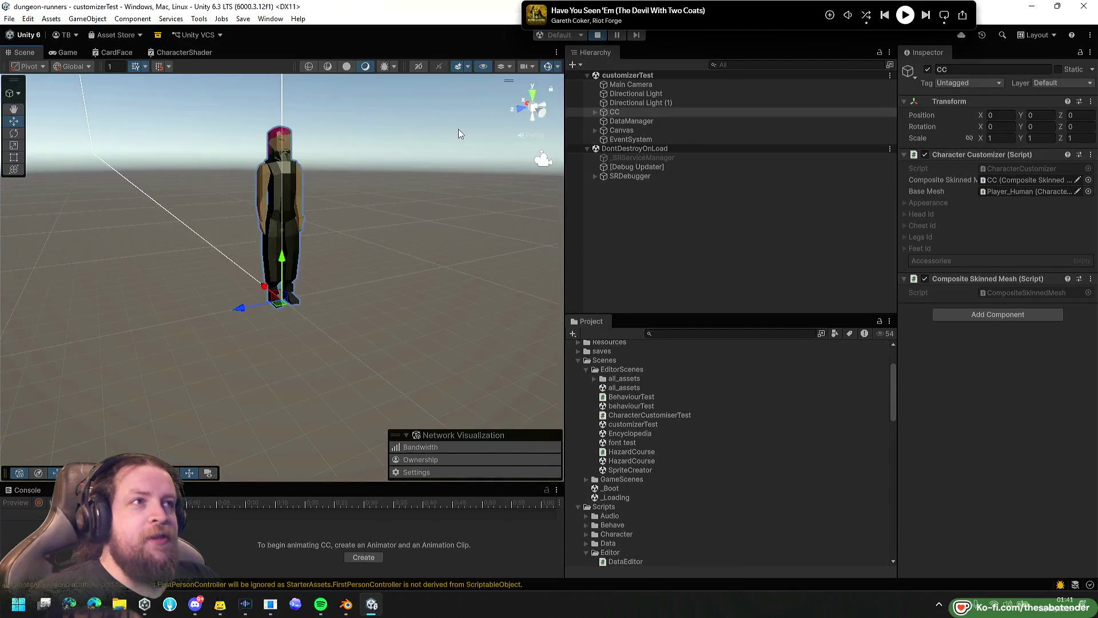
{"action": "left_click", "coordinate": [596, 111]}
{"action": "mouse_move", "coordinate": [393, 187]}
{"action": "left_mouse_down"}
{"action": "mouse_move", "coordinate": [400, 215]}
{"action": "mouse_move", "coordinate": [409, 147]}
{"action": "left_mouse_up"}
{"action": "scroll", "coordinate": [414, 246], "scroll_direction": "up", "scroll_amount": 4}
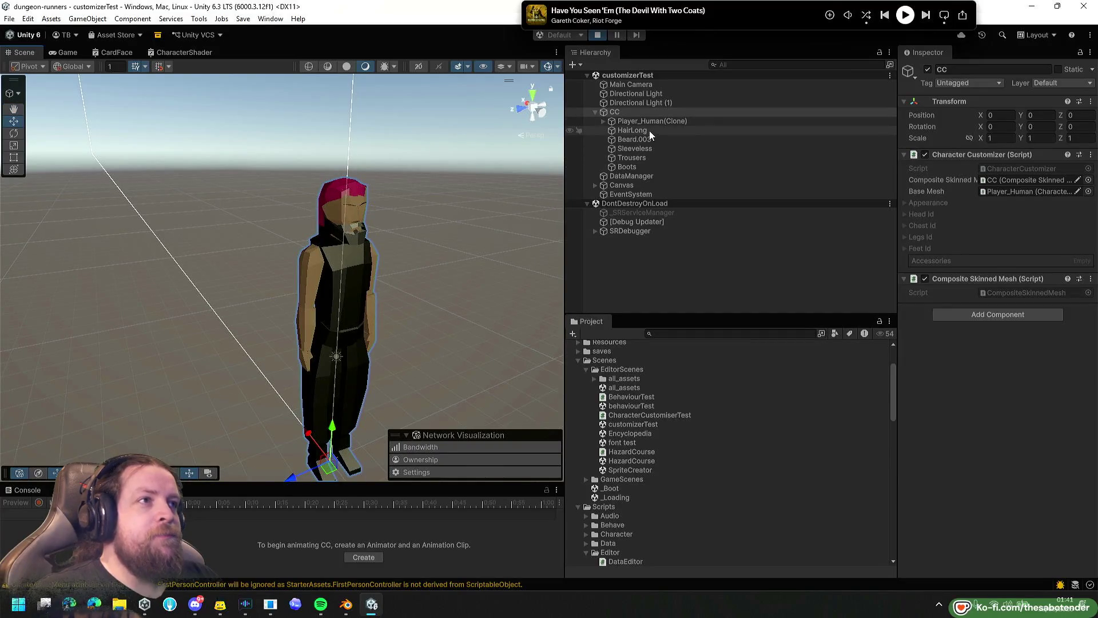
Toggle the Sleeveless shirt off and back on twice, then collapse the Scenes folder and reselect CC.
{"action": "left_click", "coordinate": [642, 148]}
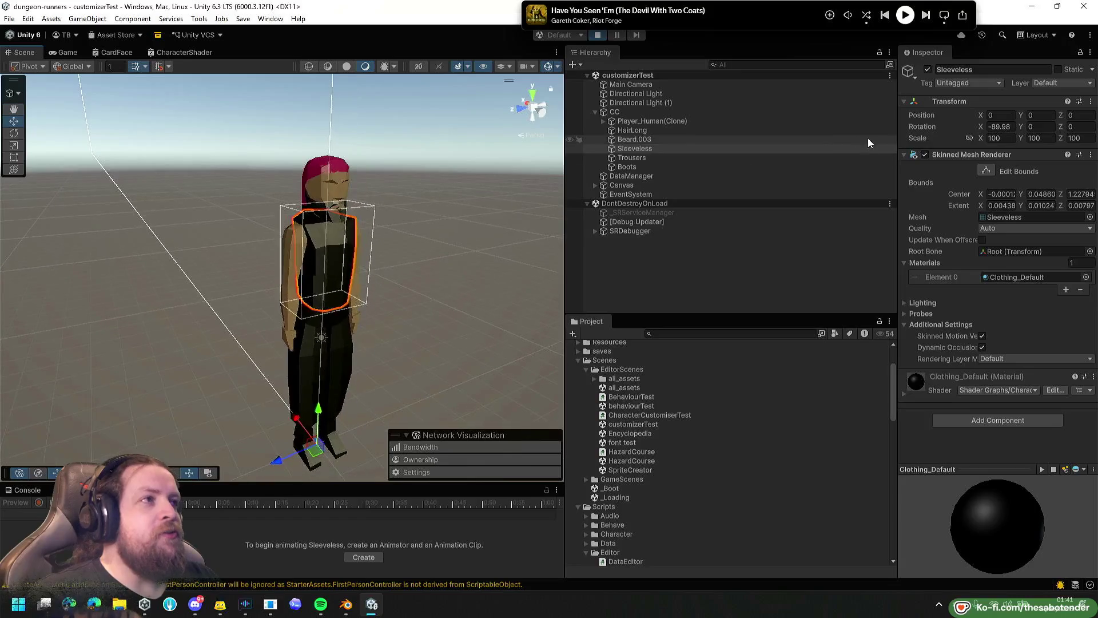
{"action": "left_click", "coordinate": [927, 70]}
{"action": "scroll", "coordinate": [381, 257], "scroll_direction": "up", "scroll_amount": 5}
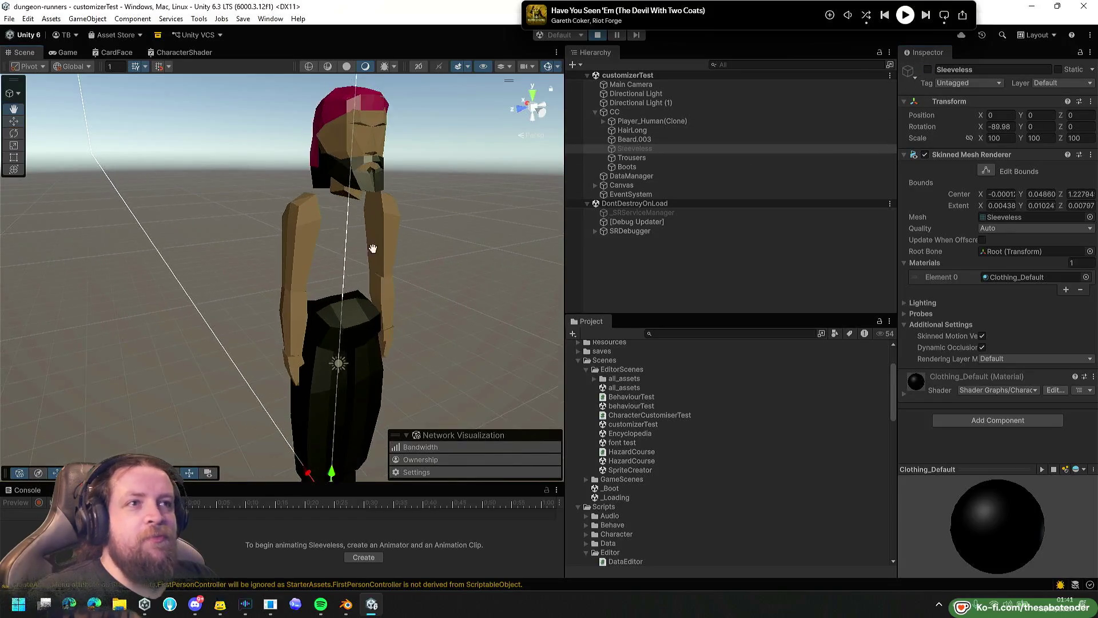
{"action": "left_click", "coordinate": [928, 70]}
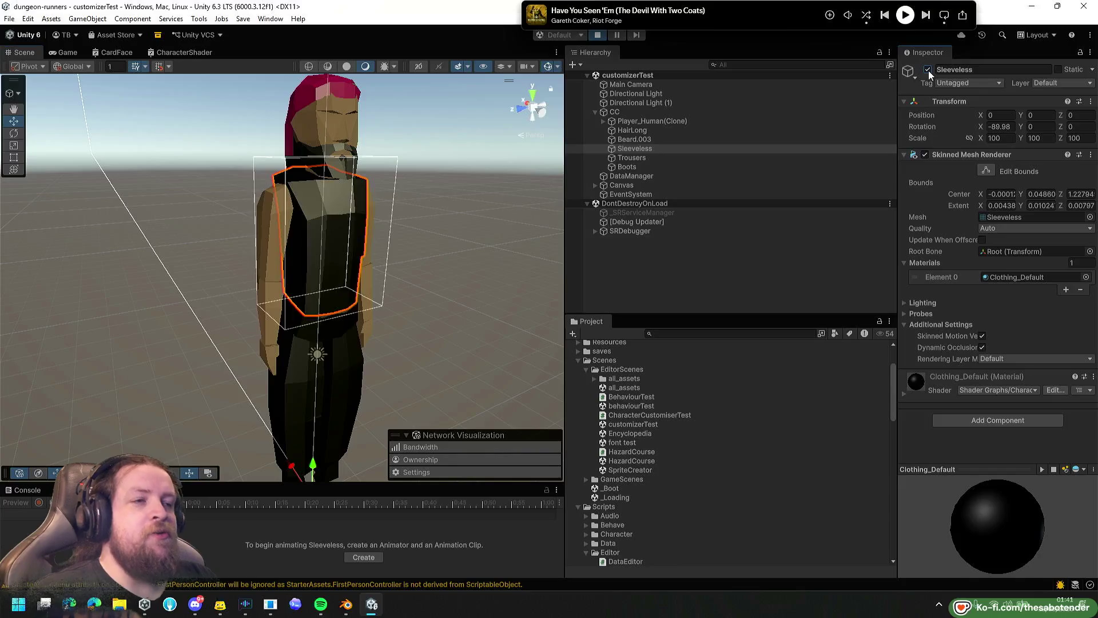
{"action": "left_click", "coordinate": [928, 69]}
{"action": "left_click", "coordinate": [928, 70]}
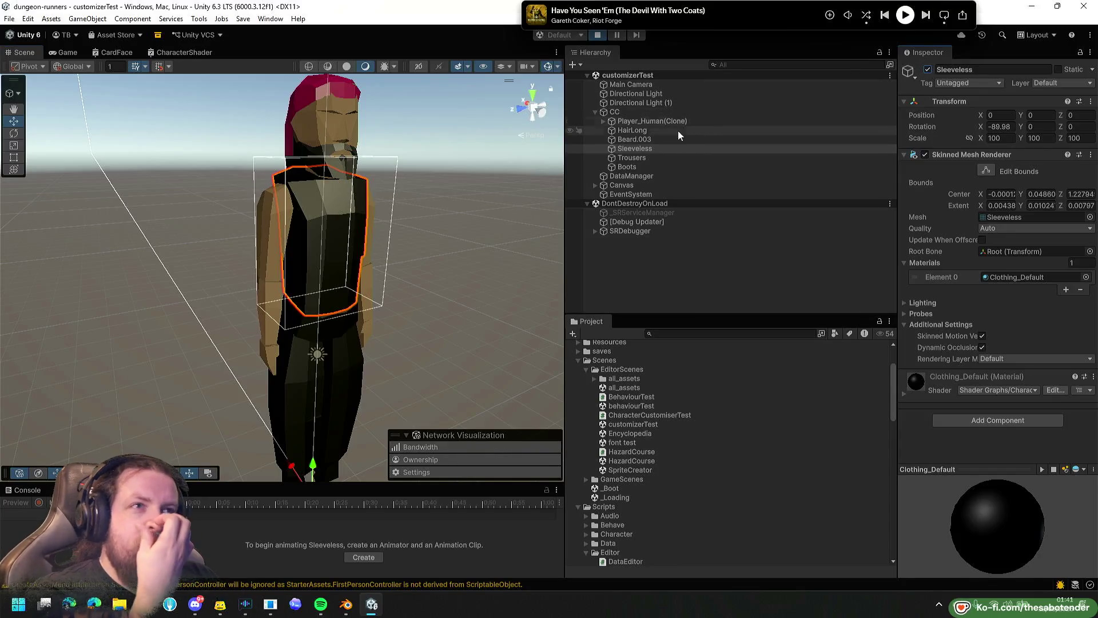
{"action": "mouse_move", "coordinate": [450, 287]}
{"action": "left_mouse_down"}
{"action": "mouse_move", "coordinate": [404, 270]}
{"action": "mouse_move", "coordinate": [461, 250]}
{"action": "left_mouse_up"}
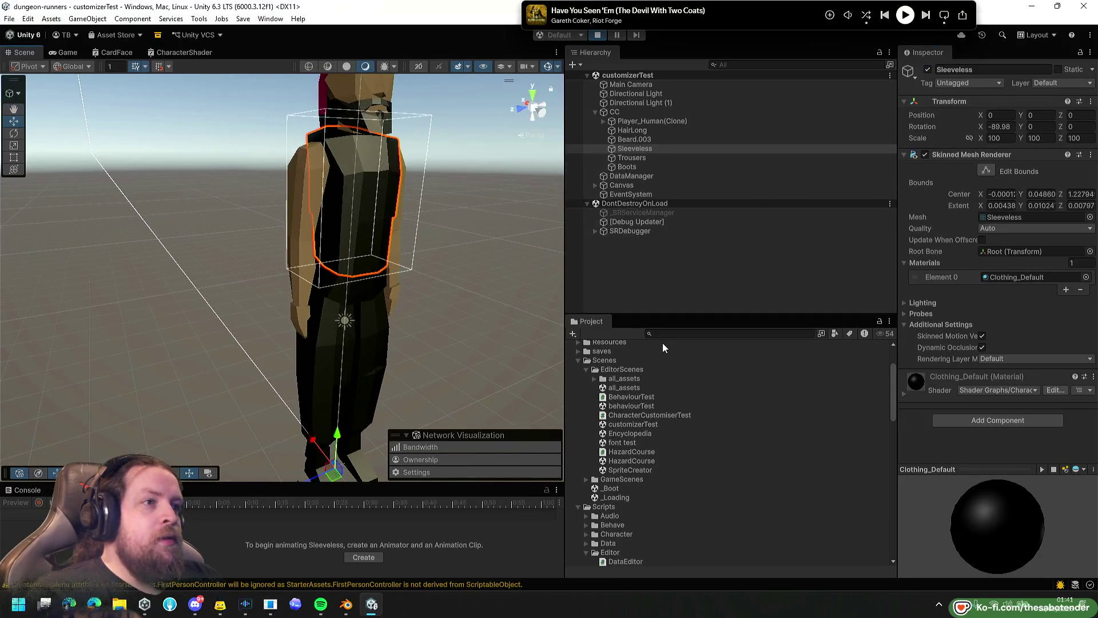
{"action": "left_click", "coordinate": [578, 360]}
{"action": "left_click", "coordinate": [603, 360]}
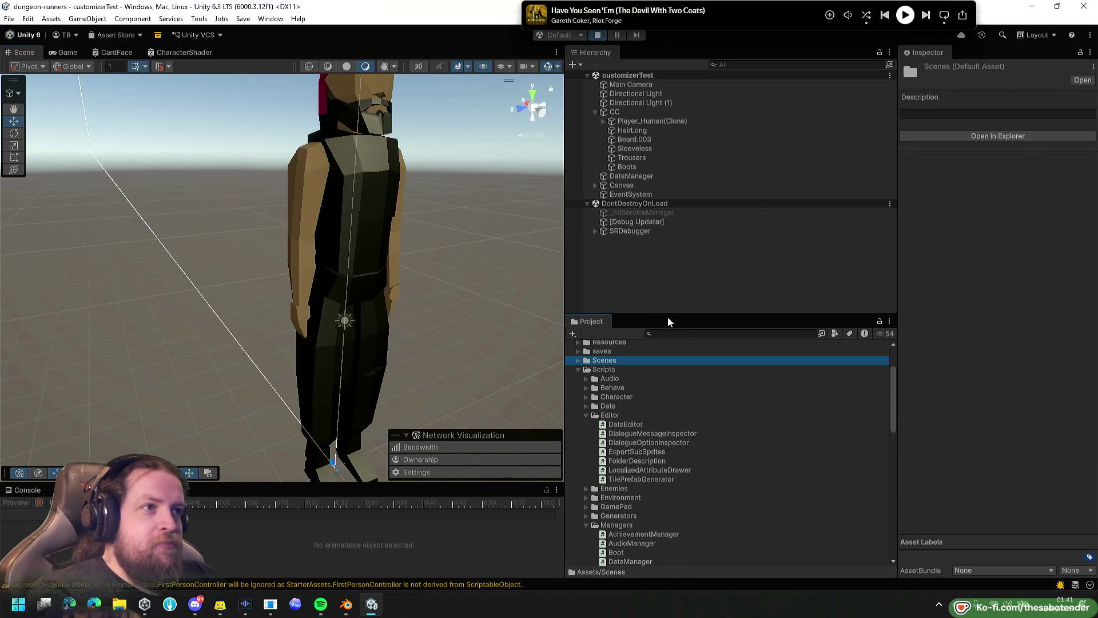
{"action": "left_click", "coordinate": [670, 112]}
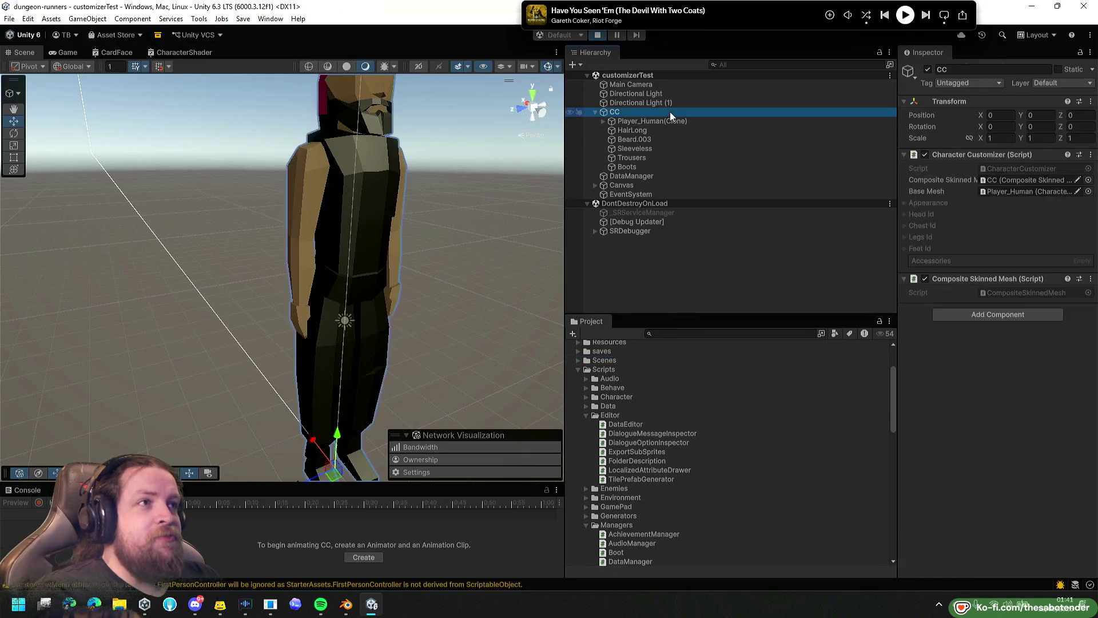
Expand Player_Human(Clone) and inspect its HandLeft and Neck meshes.
{"action": "left_click", "coordinate": [665, 119]}
{"action": "key", "text": "Right"}
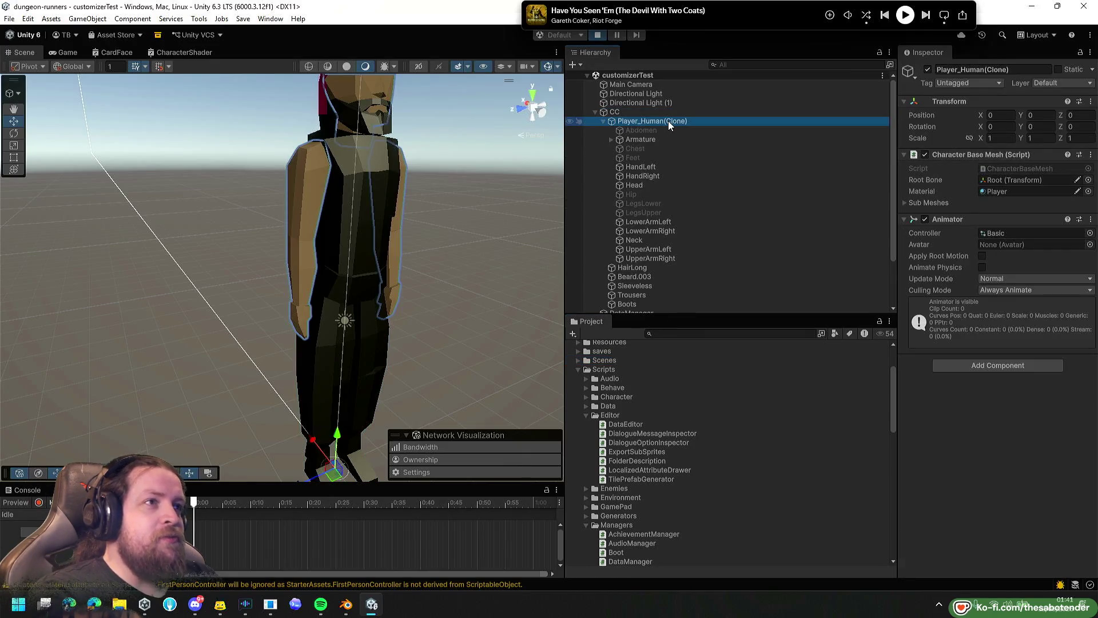
{"action": "left_click", "coordinate": [648, 167]}
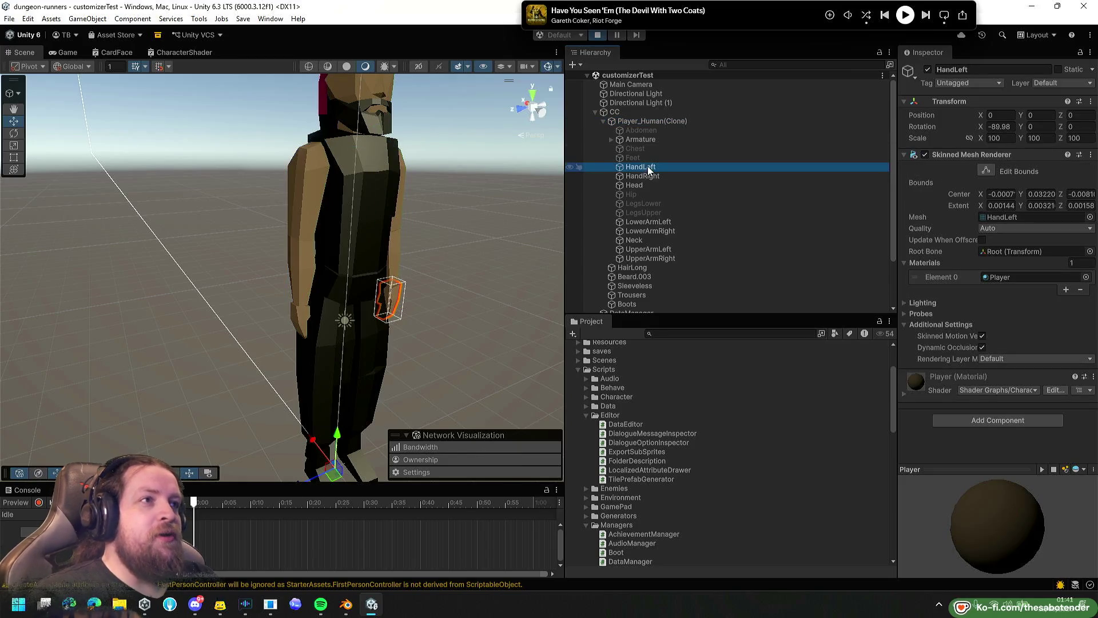
{"action": "left_click", "coordinate": [652, 240]}
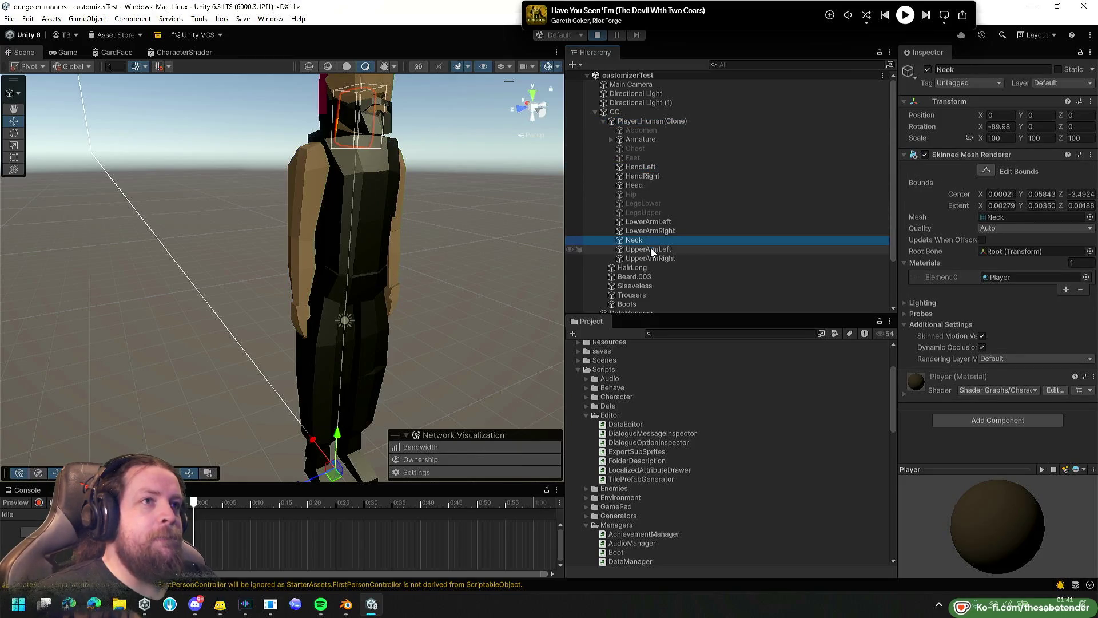
{"action": "scroll", "coordinate": [446, 235], "scroll_direction": "down", "scroll_amount": 2}
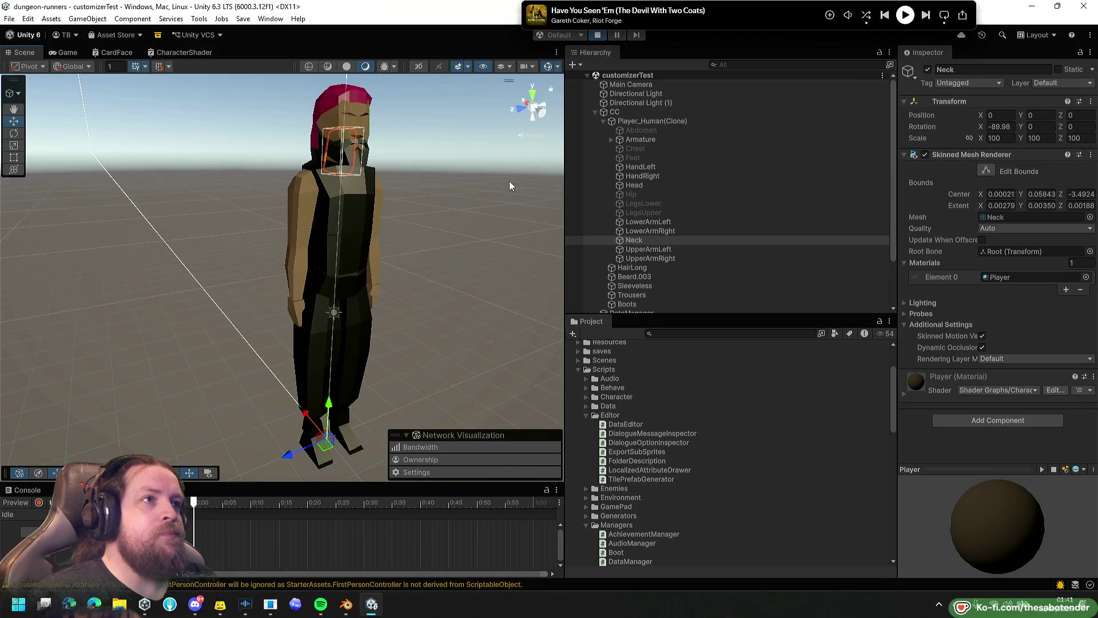
Rotate the ThighLeft bone to 58.834 on Z, then collapse the Scripts folder.
{"action": "left_click", "coordinate": [662, 139]}
{"action": "key", "text": "Right"}
{"action": "key", "text": "Down"}
{"action": "key", "text": "Right"}
{"action": "key", "text": "Down"}
{"action": "key", "text": "Down"}
{"action": "key", "text": "Down"}
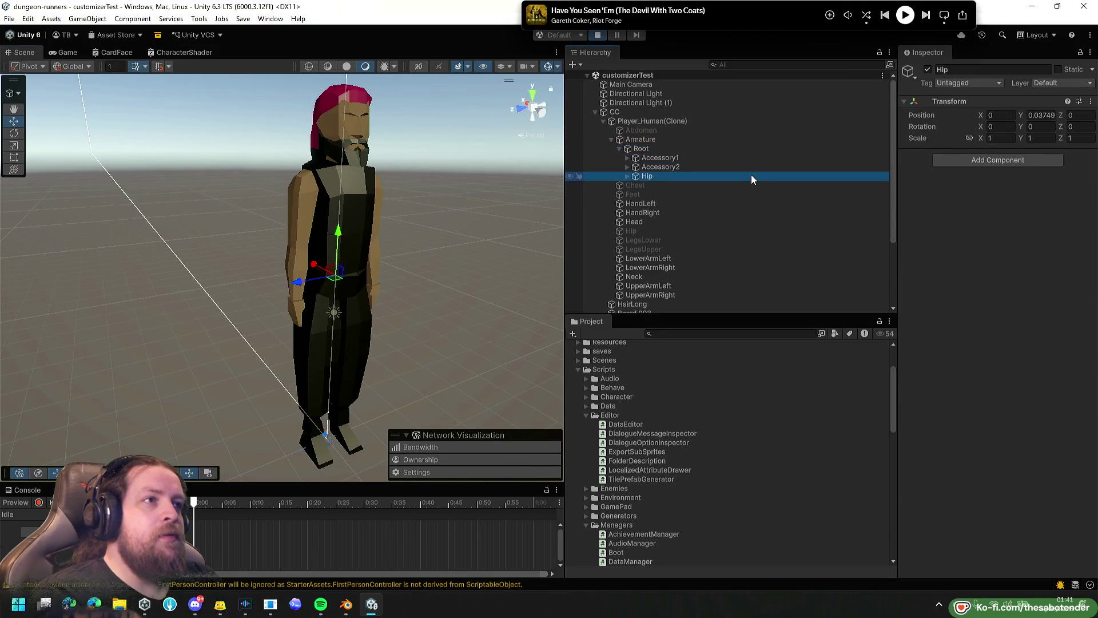
{"action": "key", "text": "Right"}
{"action": "scroll", "coordinate": [750, 174], "scroll_direction": "down", "scroll_amount": 2}
{"action": "key", "text": "Down"}
{"action": "key", "text": "Down"}
{"action": "key", "text": "Down"}
{"action": "key", "text": "Down"}
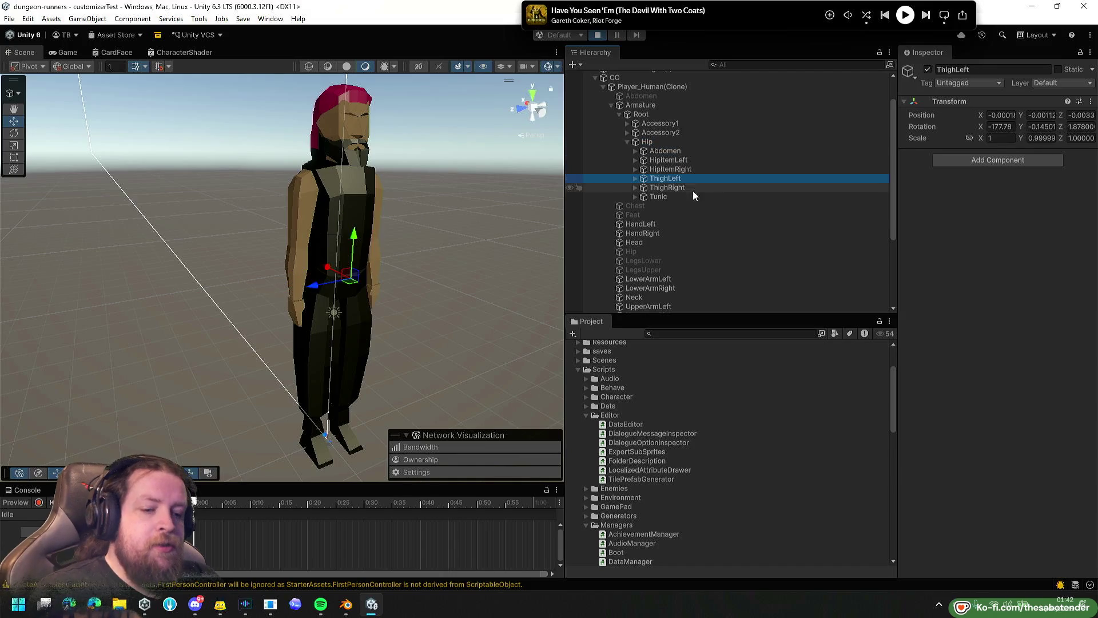
{"action": "key", "text": "e"}
{"action": "mouse_move", "coordinate": [379, 270]}
{"action": "left_mouse_down"}
{"action": "mouse_move", "coordinate": [426, 200]}
{"action": "mouse_move", "coordinate": [425, 160]}
{"action": "mouse_move", "coordinate": [430, 177]}
{"action": "left_mouse_up"}
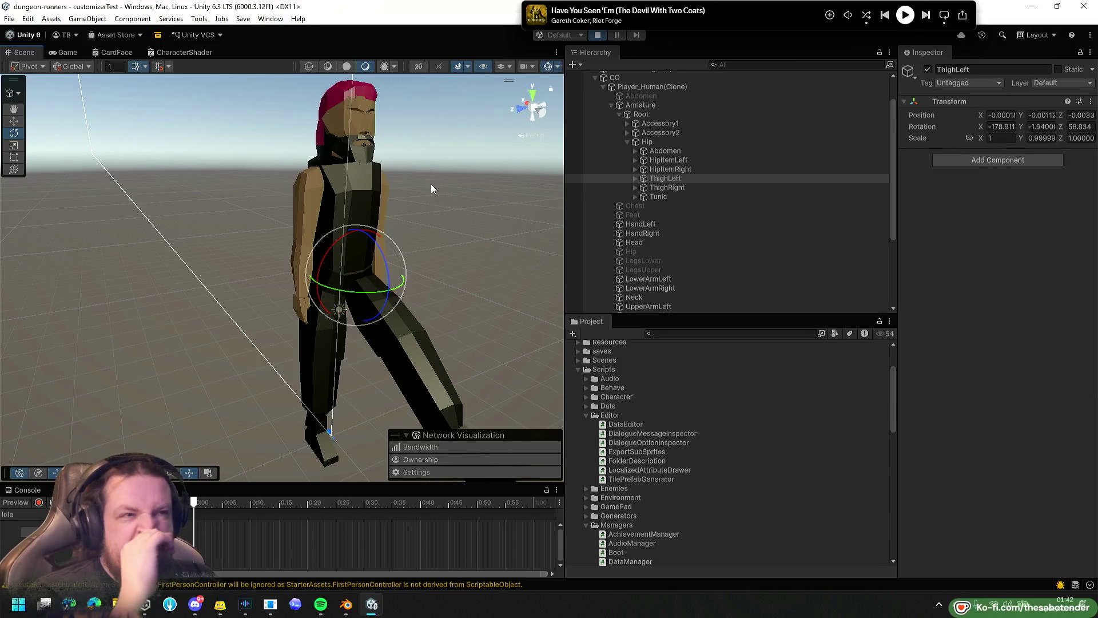
{"action": "left_click_drag", "start_coordinate": [507, 224], "coordinate": [438, 243]}
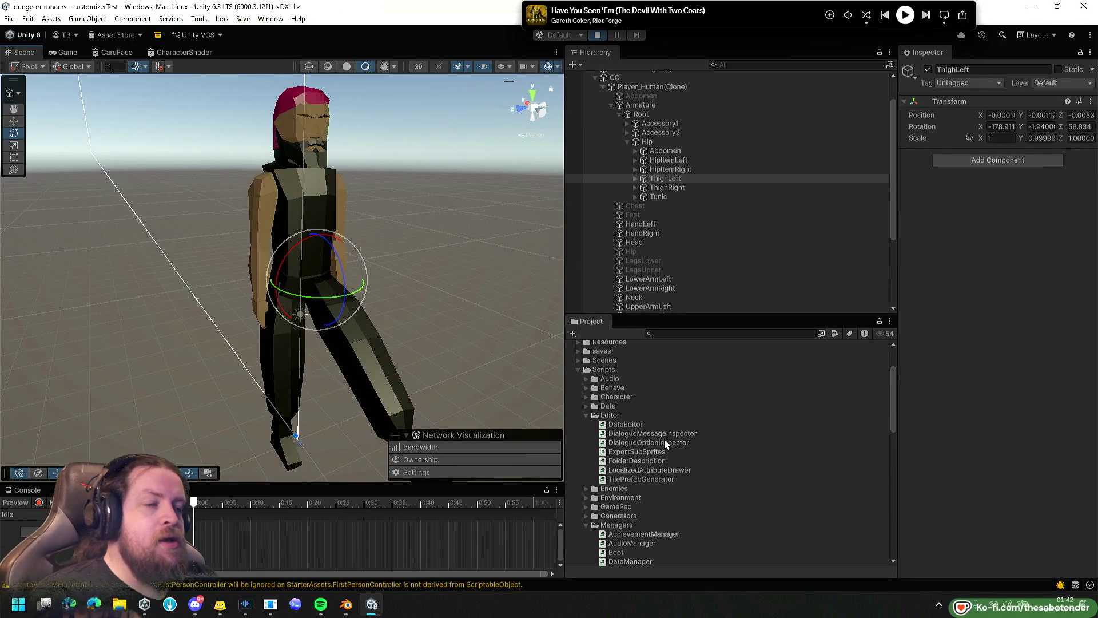
{"action": "left_click", "coordinate": [608, 370]}
{"action": "key", "text": "Left"}
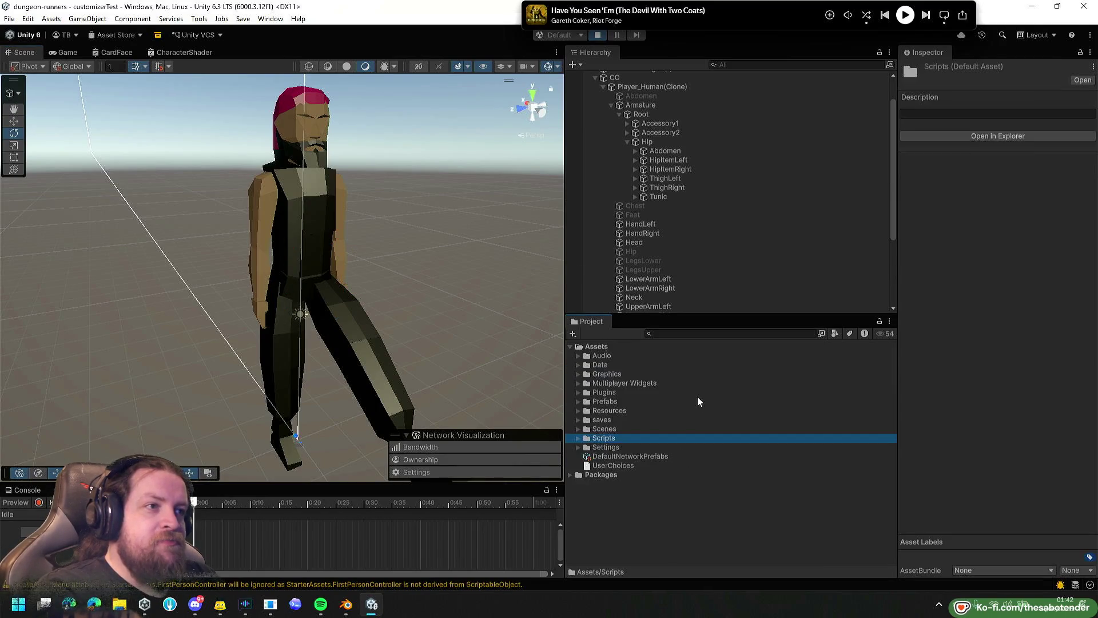
Expand Assets/Data/Items/Armor/Starting in the Project window.
{"action": "left_click", "coordinate": [598, 367]}
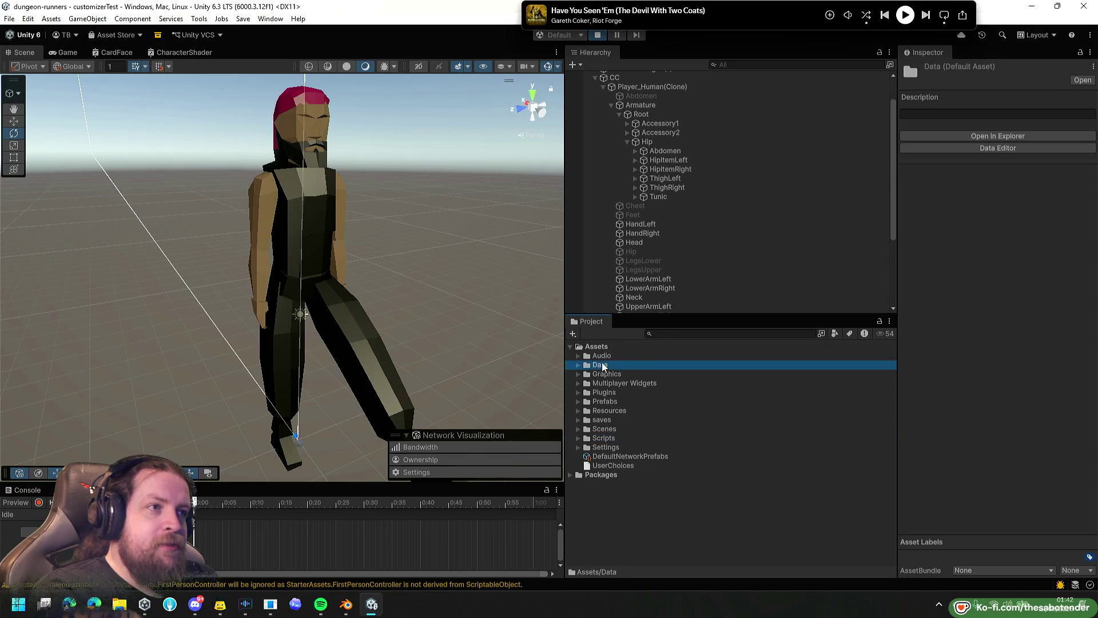
{"action": "key", "text": "Right"}
{"action": "key", "text": "Down"}
{"action": "key", "text": "Down"}
{"action": "key", "text": "Down"}
{"action": "key", "text": "Down"}
{"action": "key", "text": "Down"}
{"action": "key", "text": "Down"}
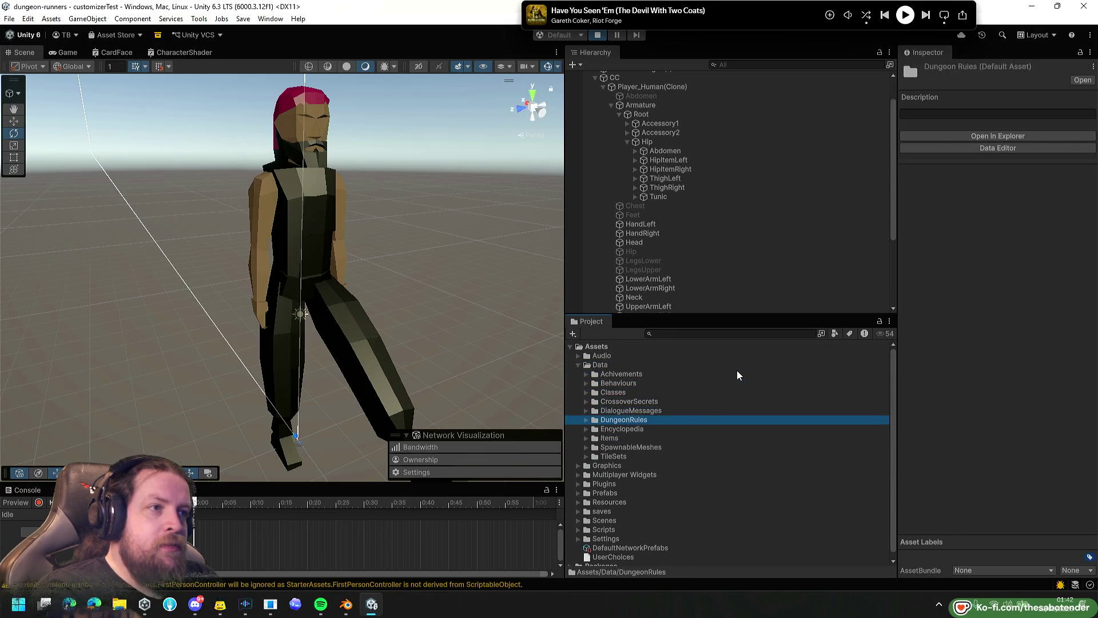
{"action": "key", "text": "Right"}
{"action": "key", "text": "Down"}
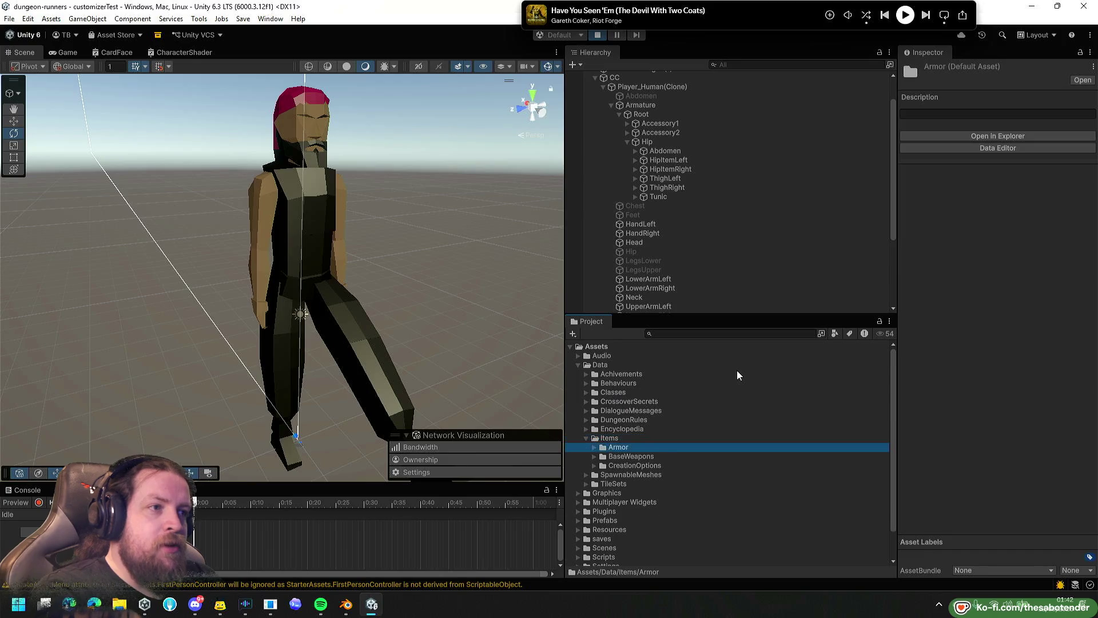
{"action": "key", "text": "Right"}
{"action": "key", "text": "Down"}
{"action": "key", "text": "Down"}
{"action": "key", "text": "Down"}
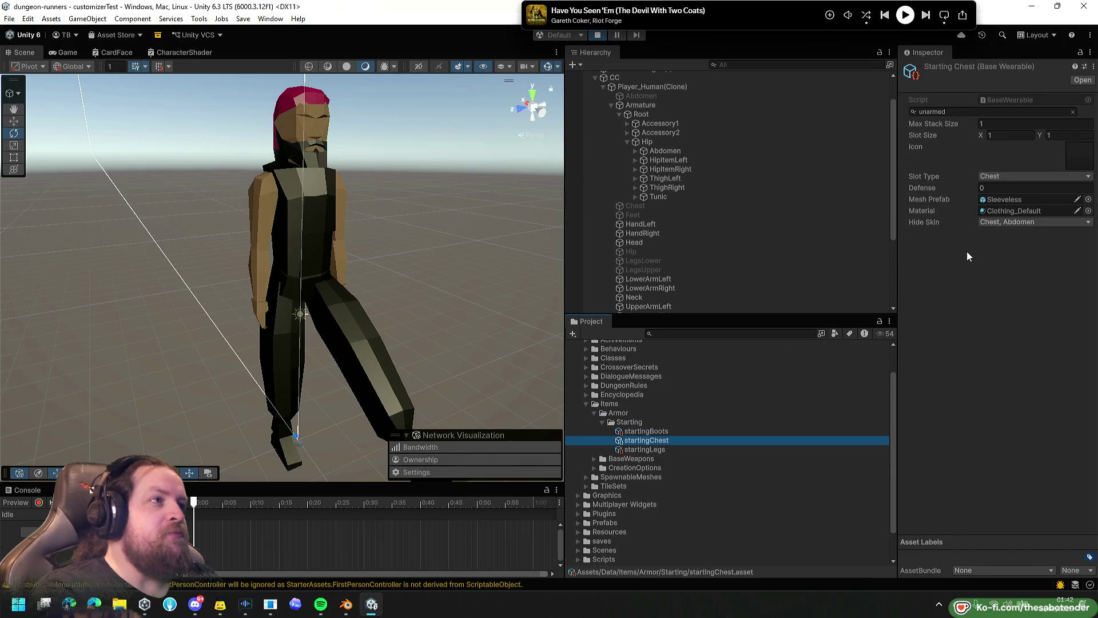
Review startingChest's Hide Skin setting (Chest, Abdomen) unchanged, then collapse the folders back to Items.
{"action": "left_click", "coordinate": [1001, 223]}
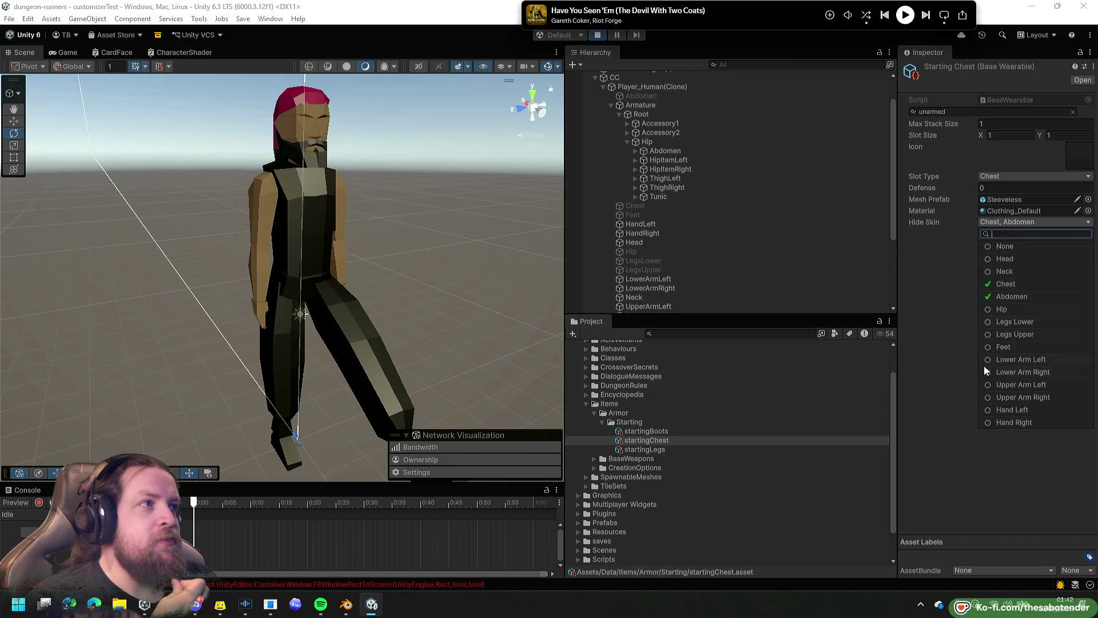
{"action": "left_click", "coordinate": [953, 355]}
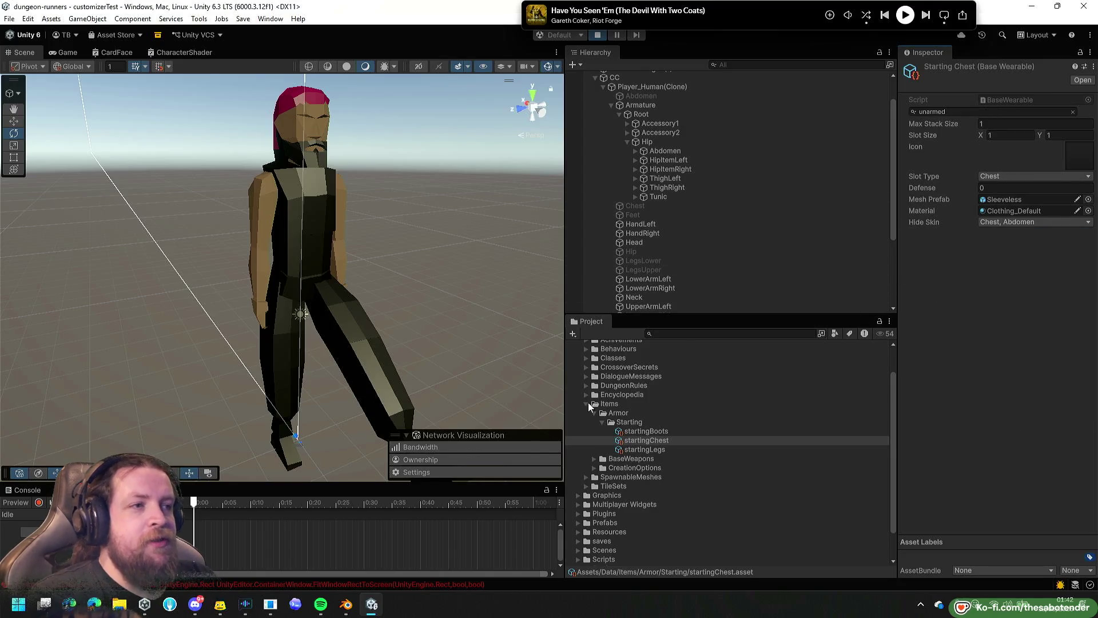
{"action": "left_click", "coordinate": [634, 431]}
{"action": "left_click", "coordinate": [634, 421]}
{"action": "key", "text": "Left"}
{"action": "key", "text": "Left"}
{"action": "key", "text": "Left"}
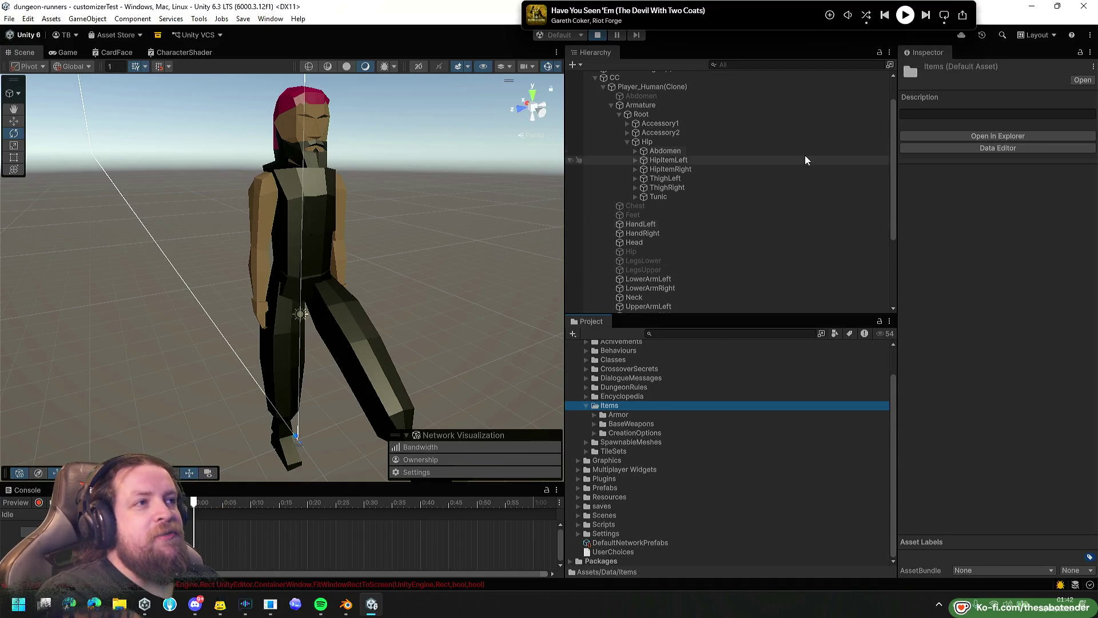
{"action": "left_click", "coordinate": [683, 143]}
Collapse the Hip bone and Armature, then step through the LegsUpper, LegsLower and LowerArmRight meshes.
{"action": "scroll", "coordinate": [704, 192], "scroll_direction": "up", "scroll_amount": 3}
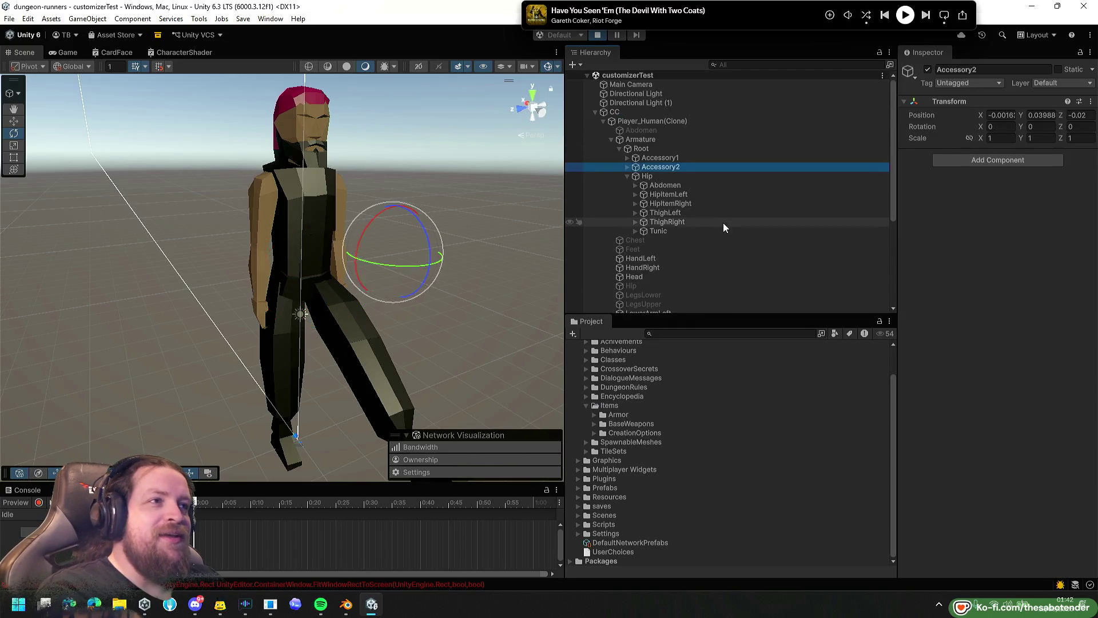
{"action": "key", "text": "Left"}
{"action": "left_click", "coordinate": [639, 139]}
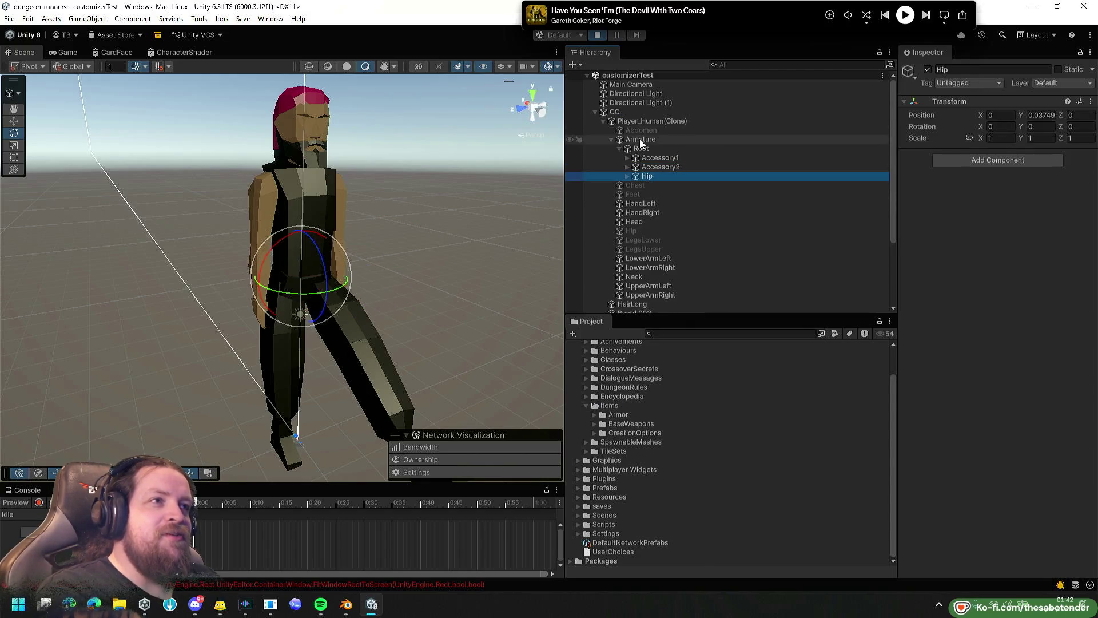
{"action": "key", "text": "Left"}
{"action": "left_click", "coordinate": [644, 204]}
{"action": "key", "text": "Down"}
{"action": "key", "text": "Up"}
{"action": "key", "text": "Up"}
{"action": "key", "text": "Down"}
{"action": "key", "text": "Down"}
{"action": "key", "text": "Up"}
{"action": "key", "text": "Up"}
{"action": "key", "text": "Down"}
{"action": "key", "text": "Down"}
{"action": "key", "text": "Down"}
{"action": "key", "text": "Up"}
{"action": "key", "text": "Up"}
{"action": "key", "text": "Down"}
{"action": "key", "text": "Up"}
{"action": "key", "text": "Up"}
{"action": "key", "text": "Up"}
{"action": "key", "text": "Down"}
{"action": "key", "text": "Down"}
{"action": "key", "text": "Down"}
{"action": "key", "text": "Up"}
{"action": "key", "text": "Up"}
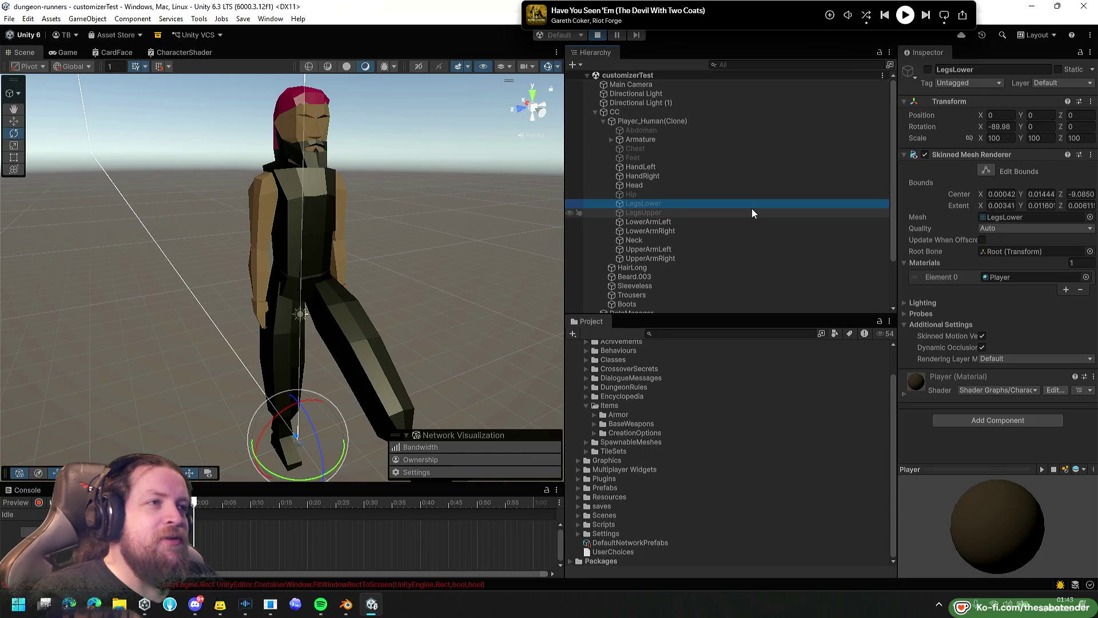
Select the LegsUpper, Chest and Abdomen meshes, then LowerArmLeft, Neck and the Armature.
{"action": "left_click", "coordinate": [656, 212]}
{"action": "left_click", "coordinate": [644, 196], "text": "shift"}
{"action": "left_click", "coordinate": [649, 149], "text": "ctrl"}
{"action": "left_click", "coordinate": [653, 129], "text": "ctrl"}
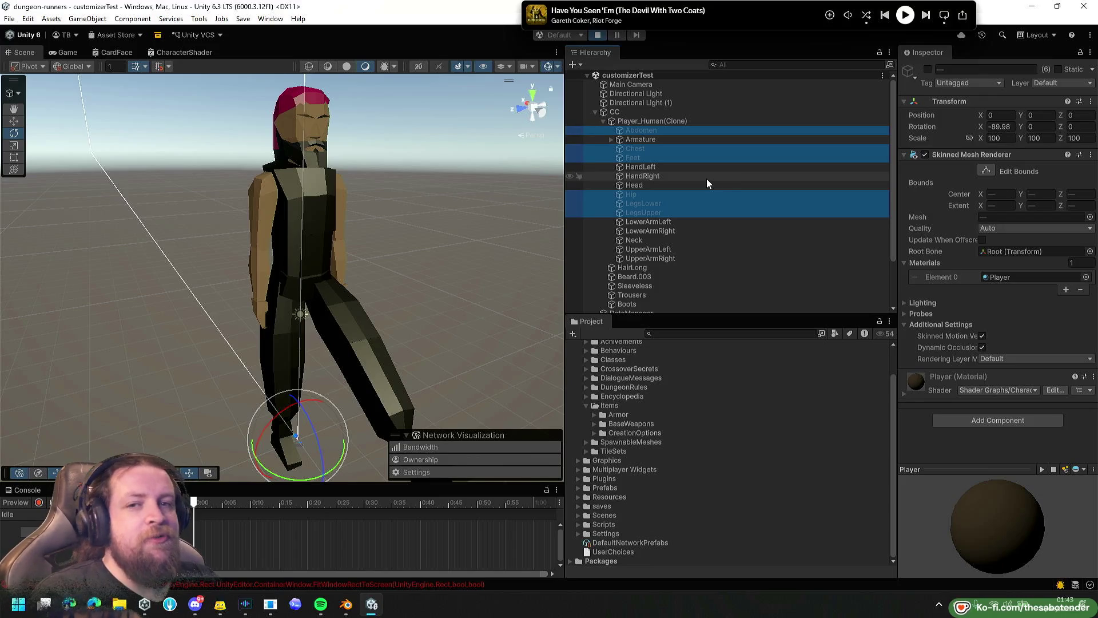
{"action": "left_click", "coordinate": [707, 221]}
{"action": "left_click", "coordinate": [703, 241]}
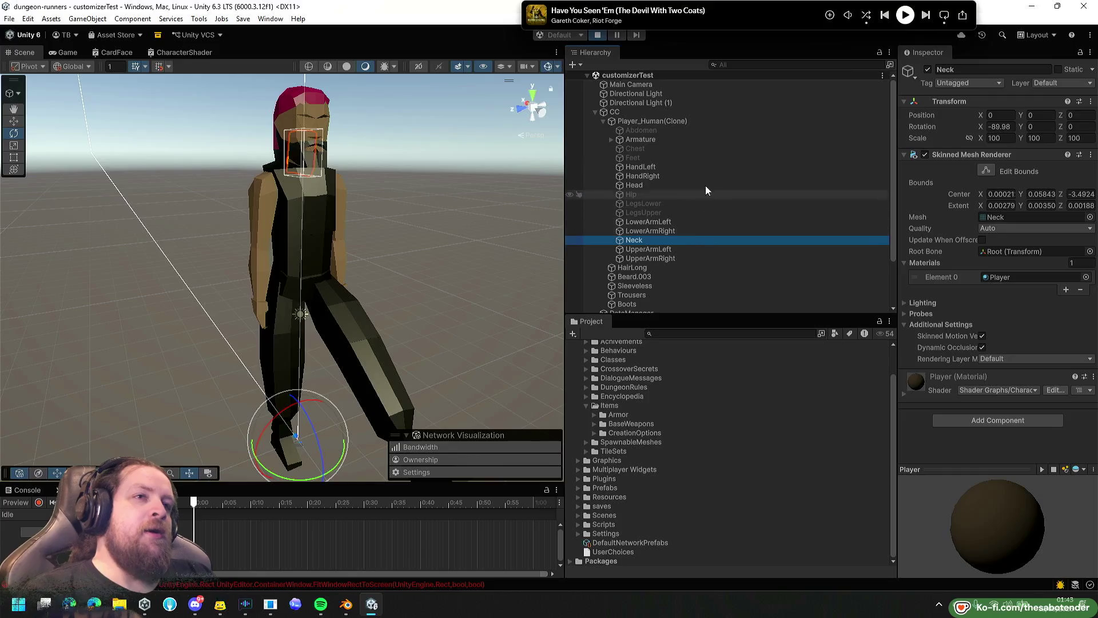
{"action": "left_click", "coordinate": [687, 140]}
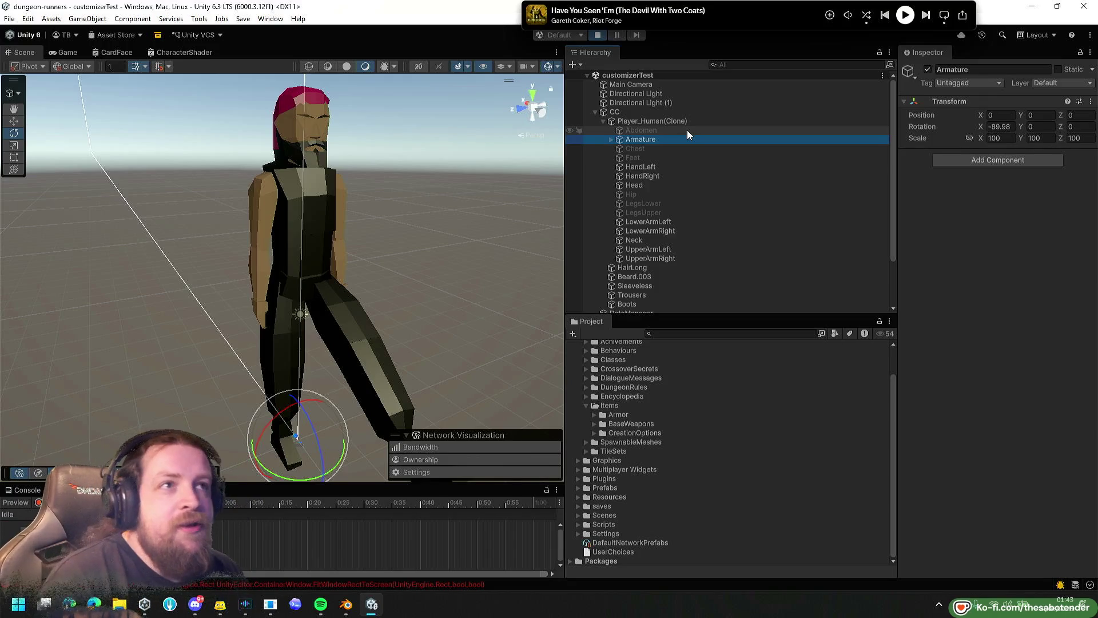
Collapse Player_Human(Clone) and CC in the Hierarchy, then exit Play mode.
{"action": "left_click", "coordinate": [703, 123]}
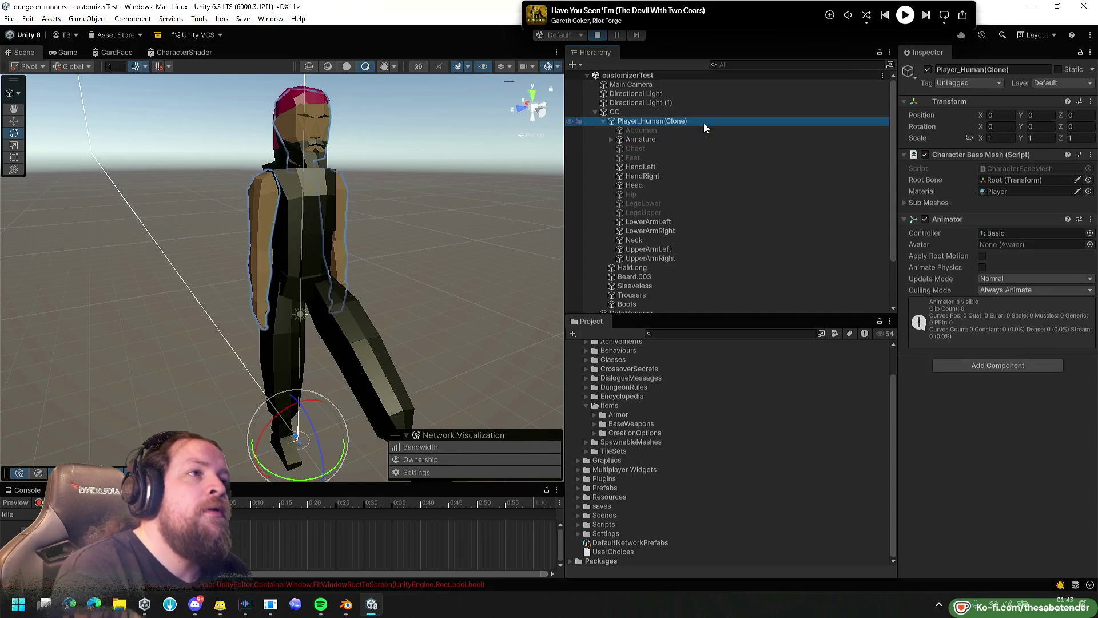
{"action": "key", "text": "Left"}
{"action": "key", "text": "Left"}
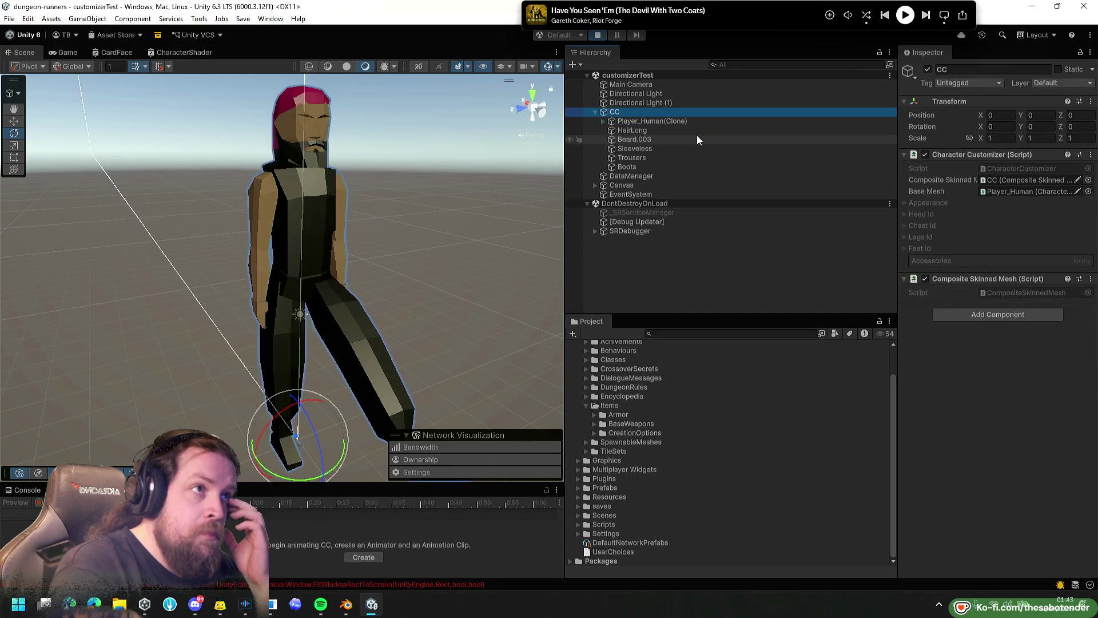
{"action": "key", "text": "Left"}
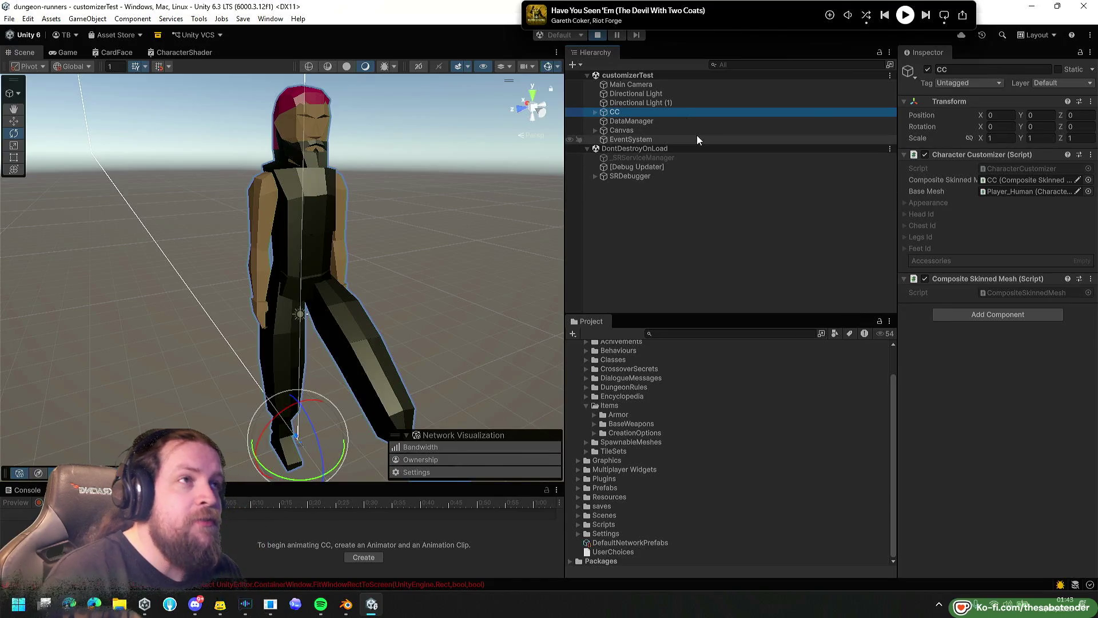
{"action": "scroll", "coordinate": [652, 417], "scroll_direction": "up", "scroll_amount": 3}
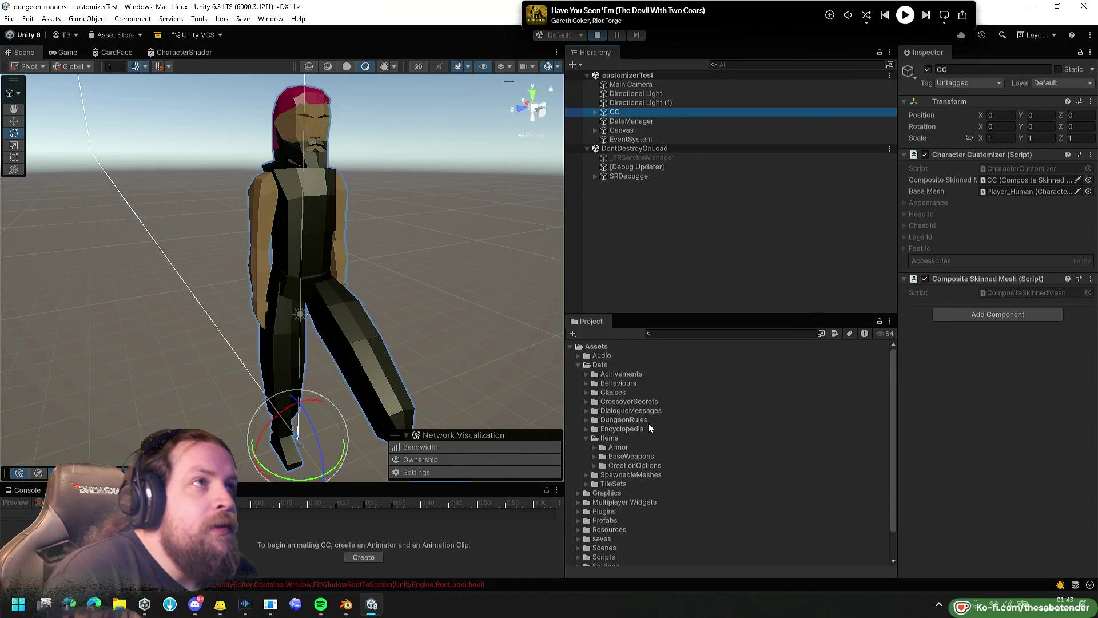
{"action": "left_click", "coordinate": [597, 36]}
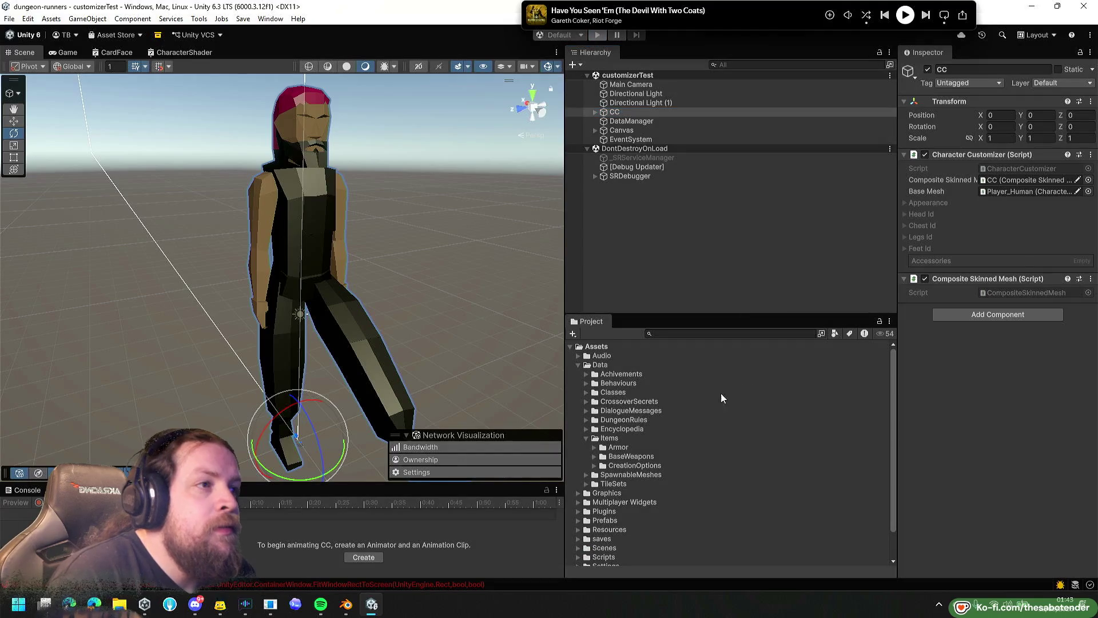
Collapse Data, expand Assets/Scenes, open the Encyclopedia scene and start playing it.
{"action": "left_click", "coordinate": [613, 365]}
{"action": "key", "text": "Left"}
{"action": "key", "text": "Down"}
{"action": "key", "text": "Down"}
{"action": "key", "text": "Down"}
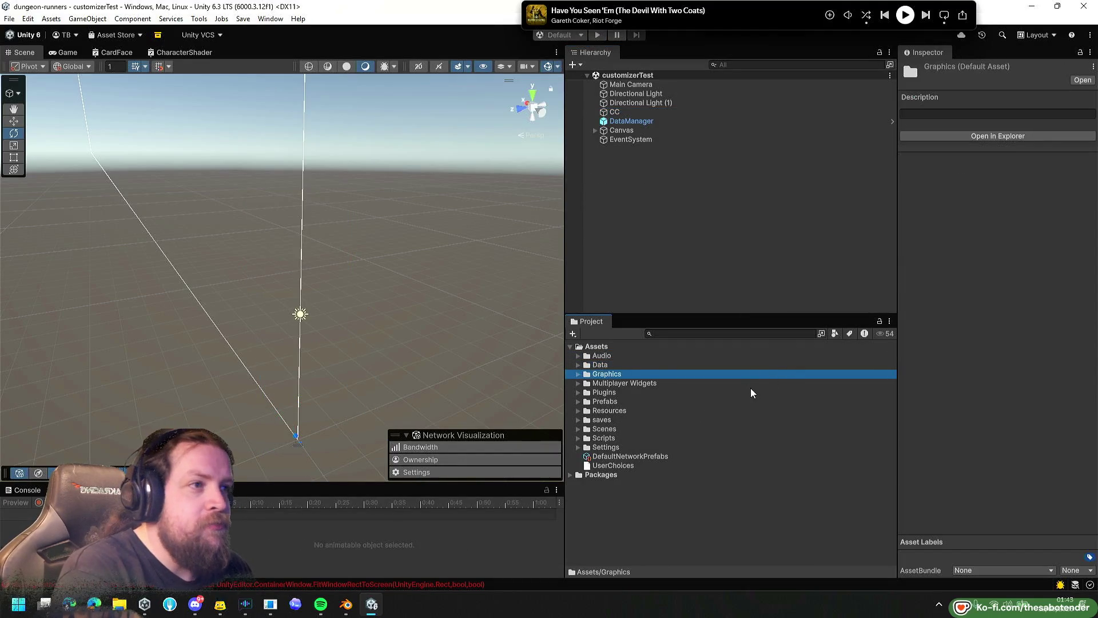
{"action": "key", "text": "Down"}
{"action": "key", "text": "Right"}
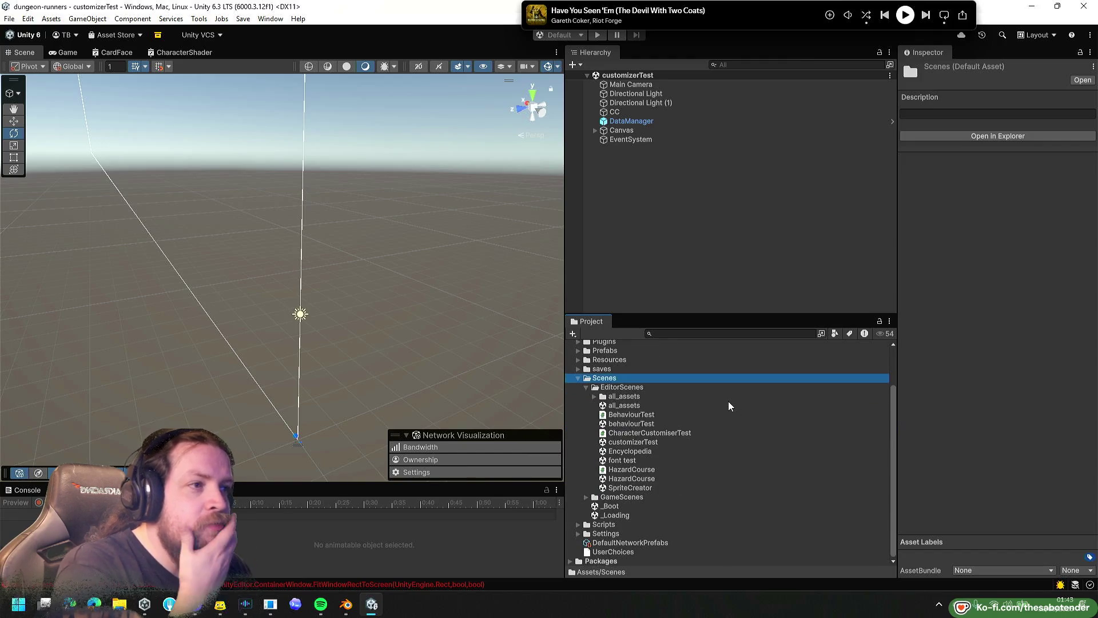
{"action": "double_click", "coordinate": [656, 451]}
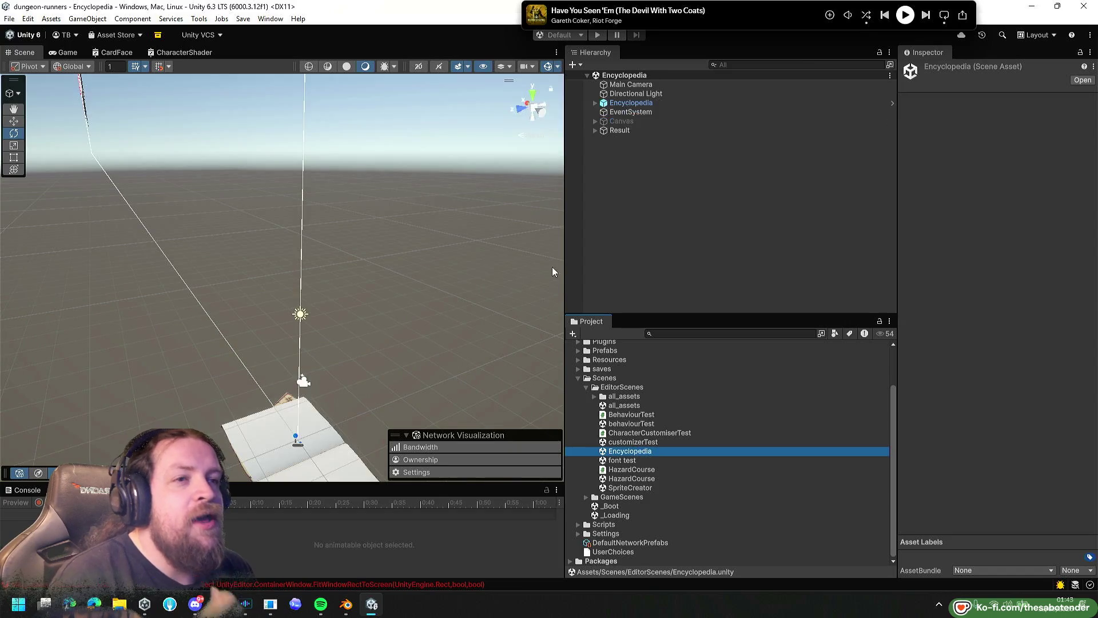
{"action": "left_click", "coordinate": [597, 35]}
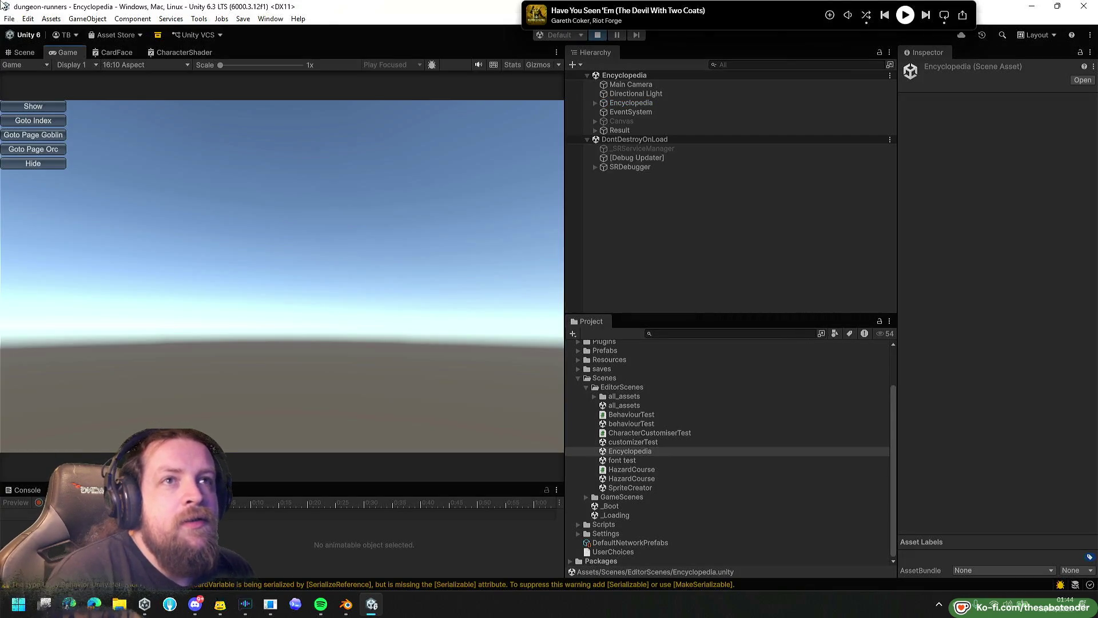
Show, hide and reshow the encyclopedia book, flipping to Goblin, Orc and back to the index.
{"action": "left_click", "coordinate": [62, 109]}
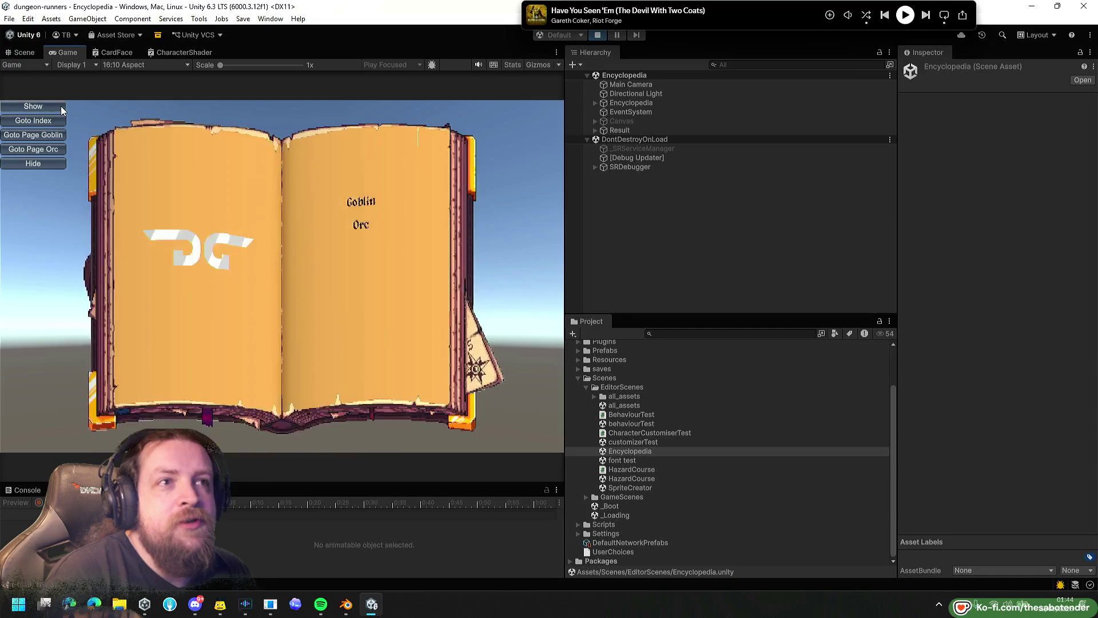
{"action": "left_click", "coordinate": [35, 163]}
{"action": "left_click", "coordinate": [53, 108]}
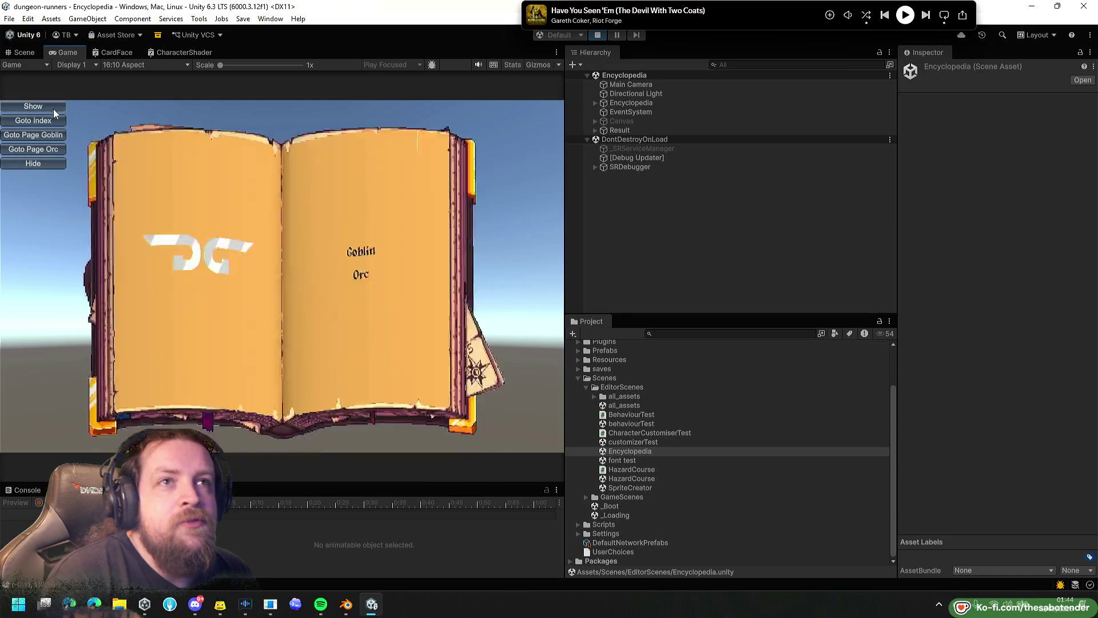
{"action": "left_click", "coordinate": [57, 135]}
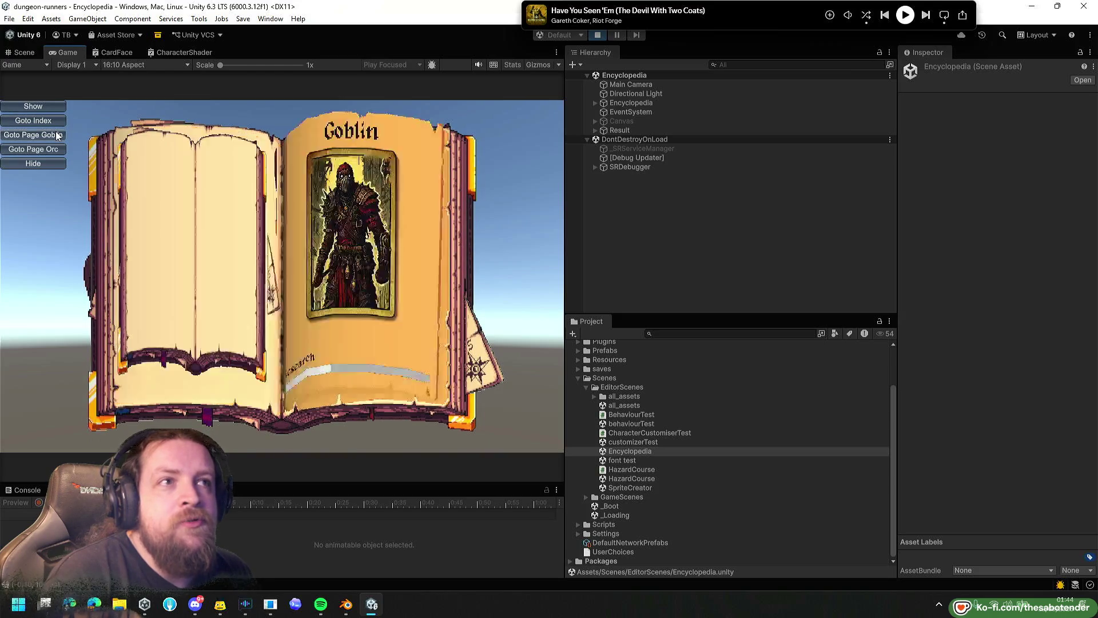
{"action": "left_click", "coordinate": [50, 148]}
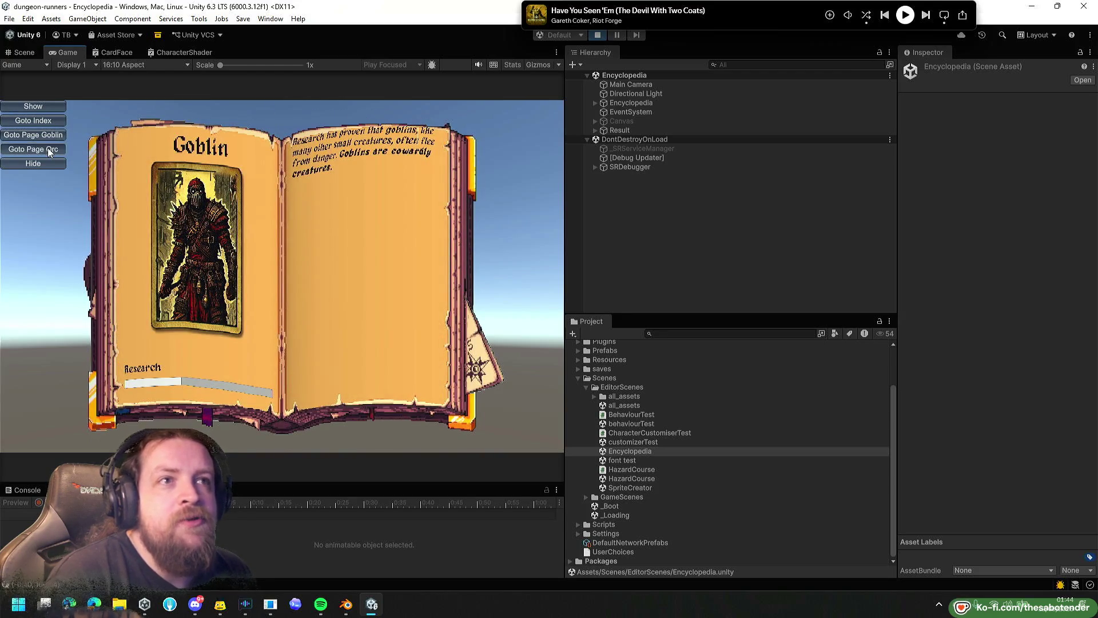
{"action": "left_click", "coordinate": [50, 121]}
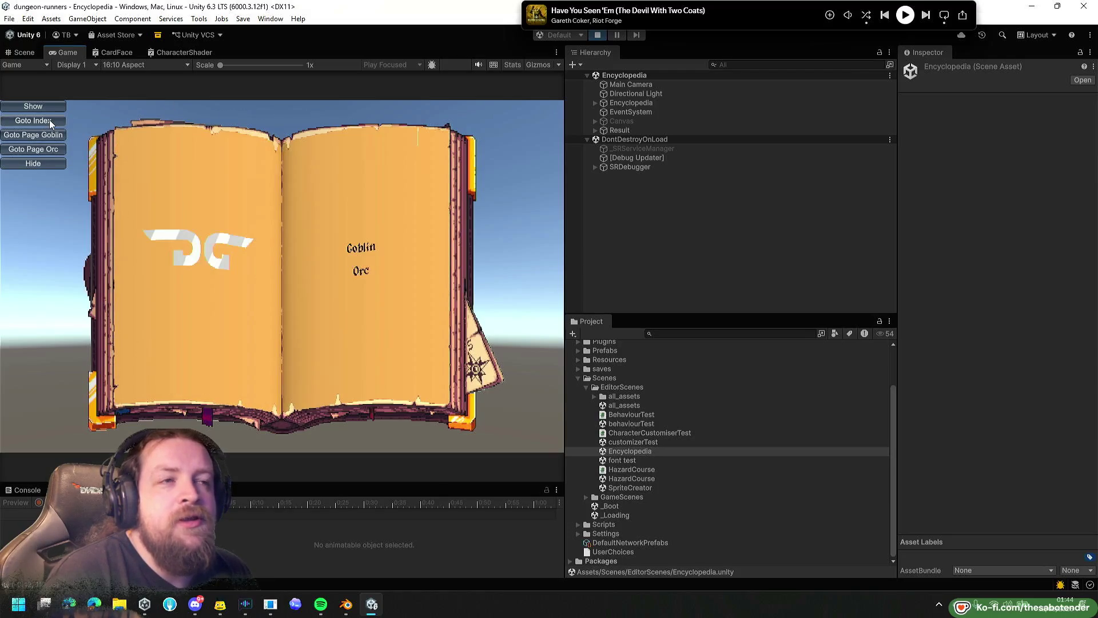
Turn to Goblin then Orc, reset the Orc page's research, and hide then reshow the book.
{"action": "left_click", "coordinate": [49, 135]}
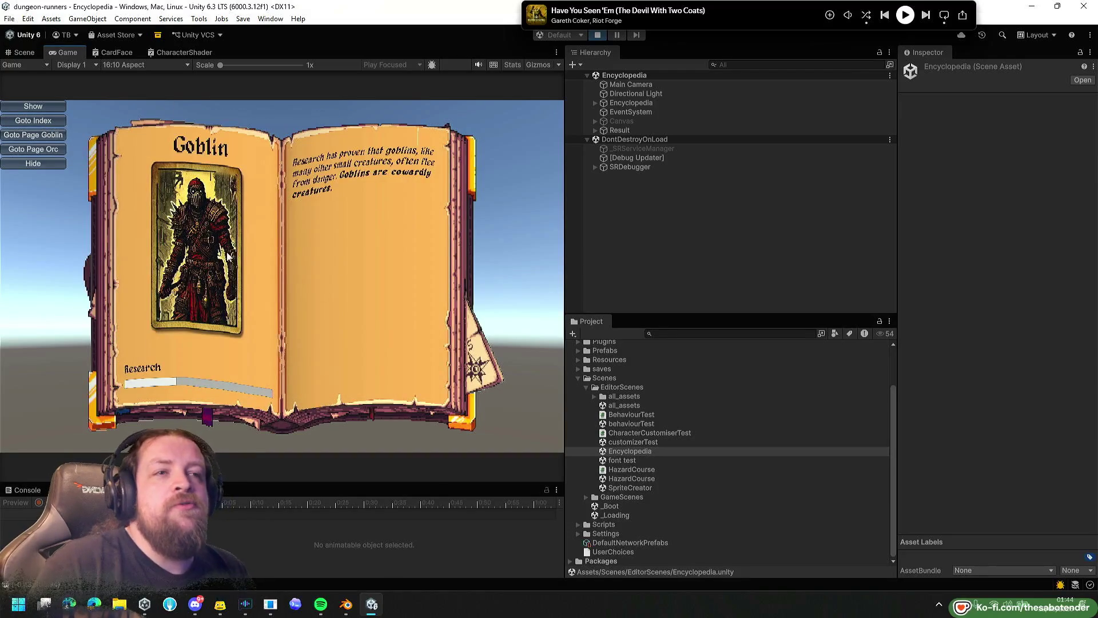
{"action": "left_click", "coordinate": [34, 149]}
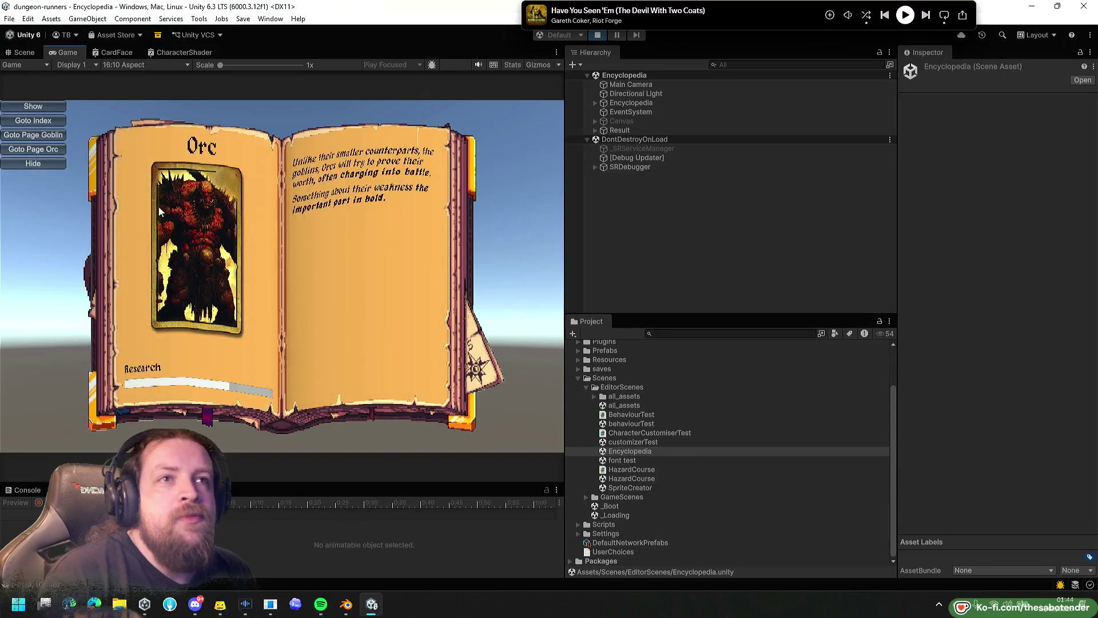
{"action": "left_click", "coordinate": [36, 150]}
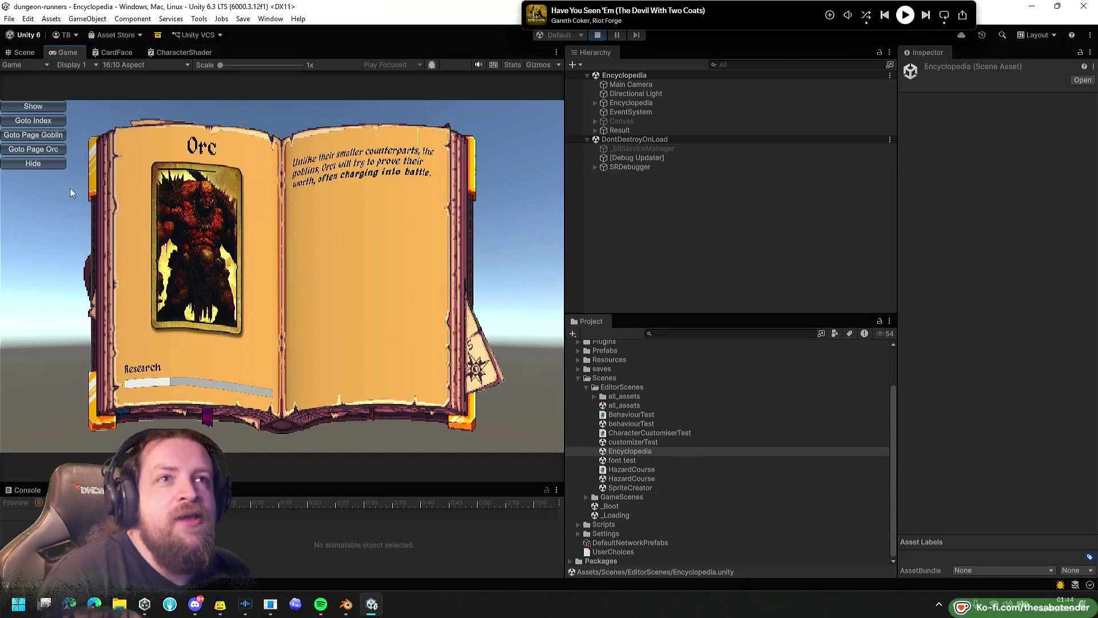
{"action": "left_click", "coordinate": [34, 164]}
{"action": "left_click", "coordinate": [55, 108]}
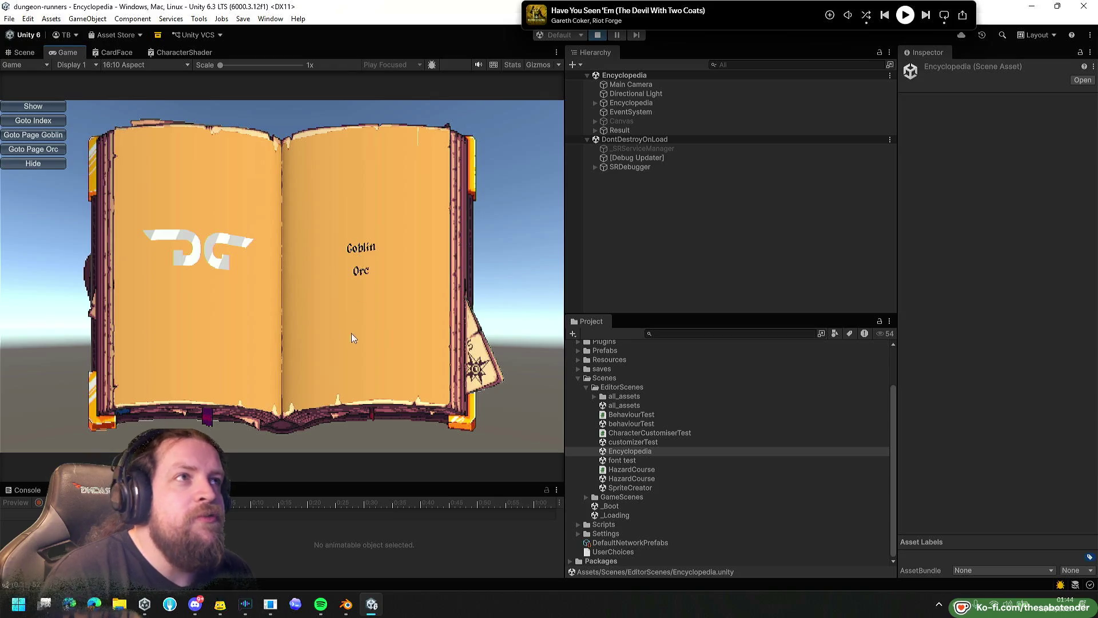
Stop the game, widen the Scene view, and bring up a File Explorer window.
{"action": "left_click", "coordinate": [596, 36]}
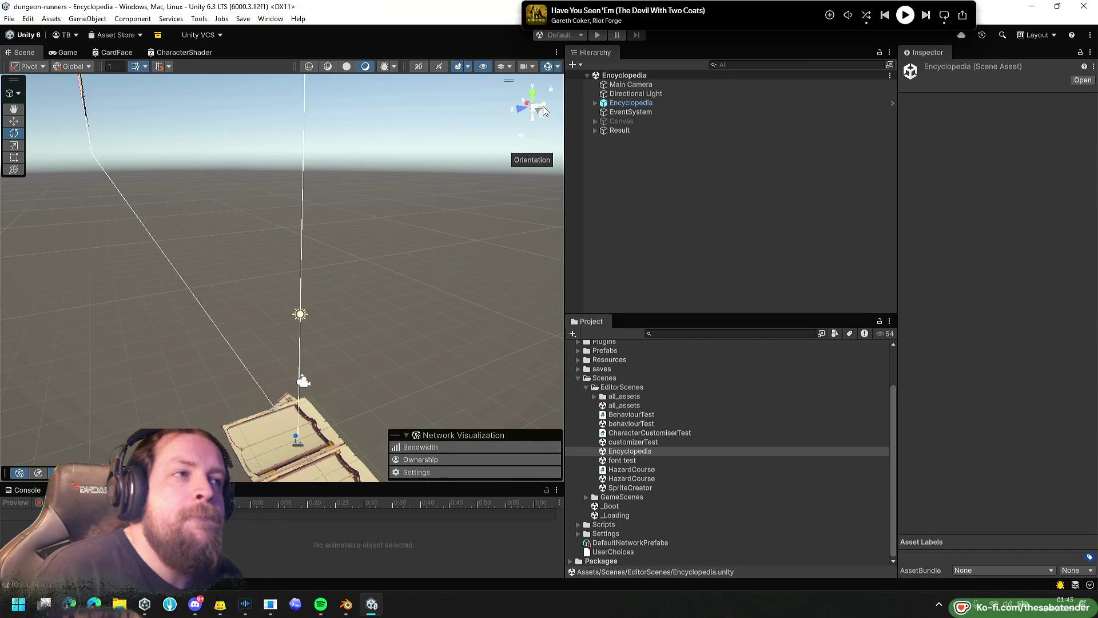
{"action": "mouse_move", "coordinate": [565, 227]}
{"action": "left_mouse_down"}
{"action": "mouse_move", "coordinate": [687, 227]}
{"action": "mouse_move", "coordinate": [643, 228]}
{"action": "left_mouse_up"}
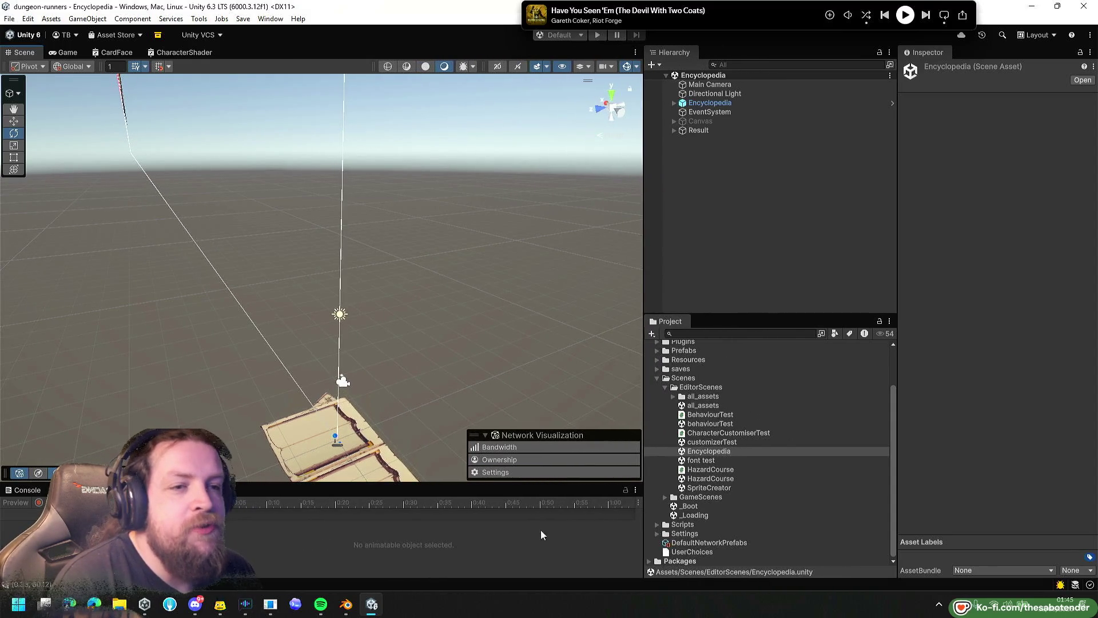
{"action": "left_click", "coordinate": [119, 604]}
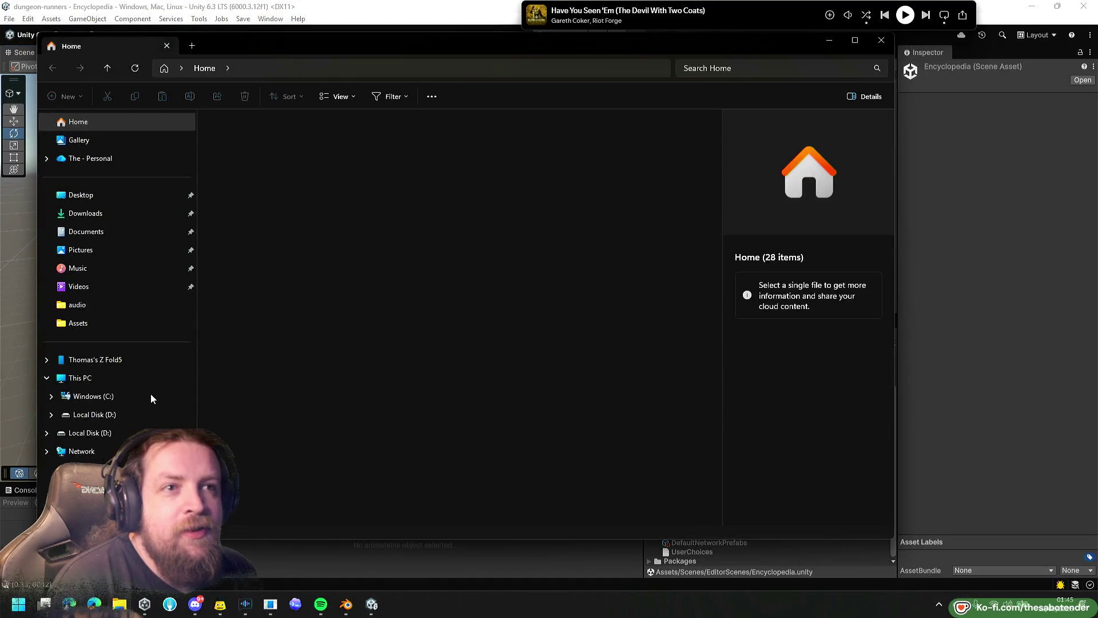
Browse This PC to Local Disk (D:)\UNITY, scroll its 78 items, then close Explorer.
{"action": "left_click", "coordinate": [114, 385]}
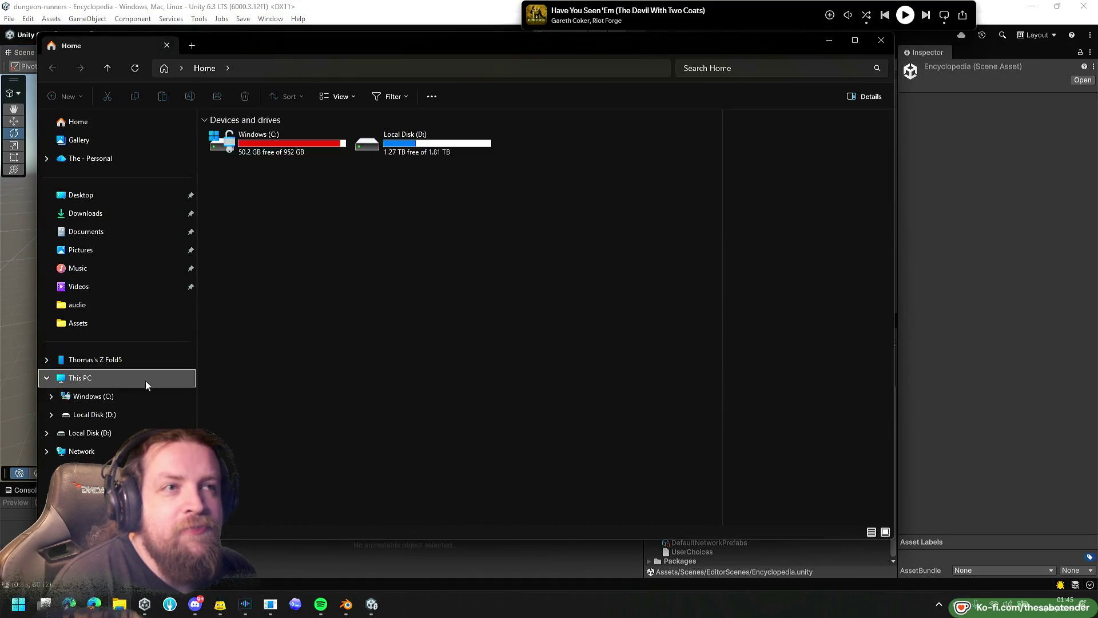
{"action": "left_click", "coordinate": [414, 145]}
{"action": "double_click", "coordinate": [414, 145]}
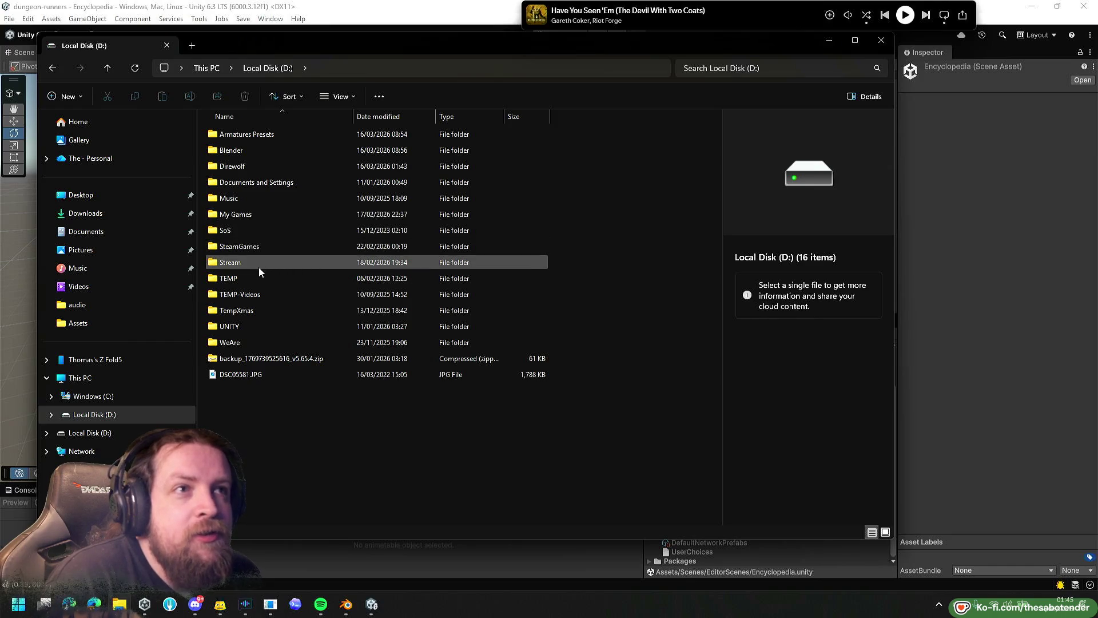
{"action": "double_click", "coordinate": [228, 325]}
{"action": "scroll", "coordinate": [523, 197], "scroll_direction": "down", "scroll_amount": 15}
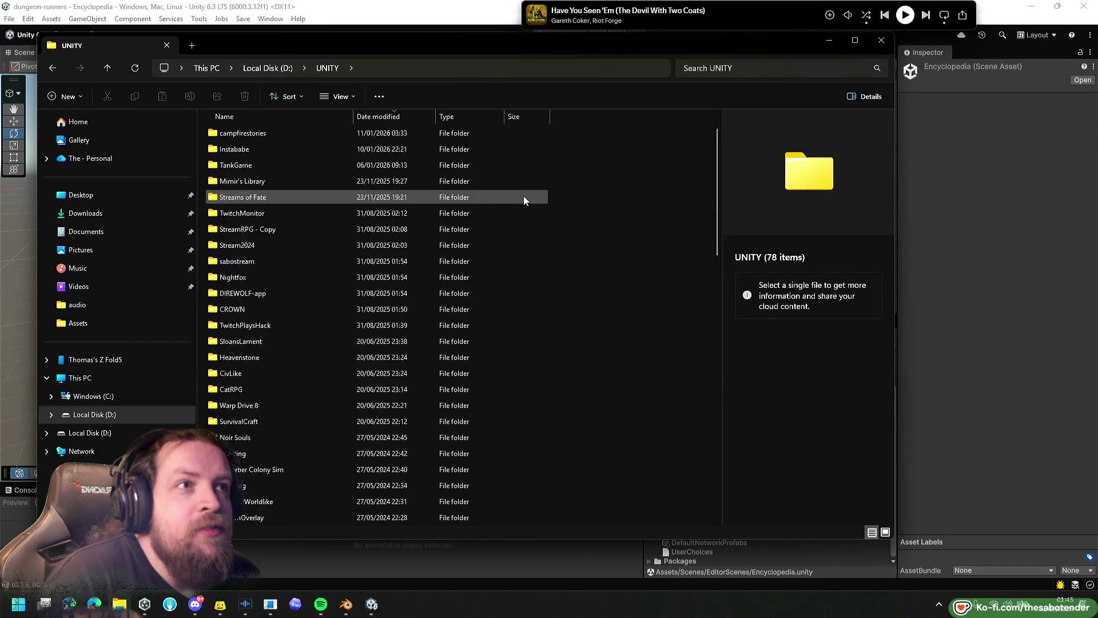
{"action": "scroll", "coordinate": [495, 255], "scroll_direction": "up", "scroll_amount": 15}
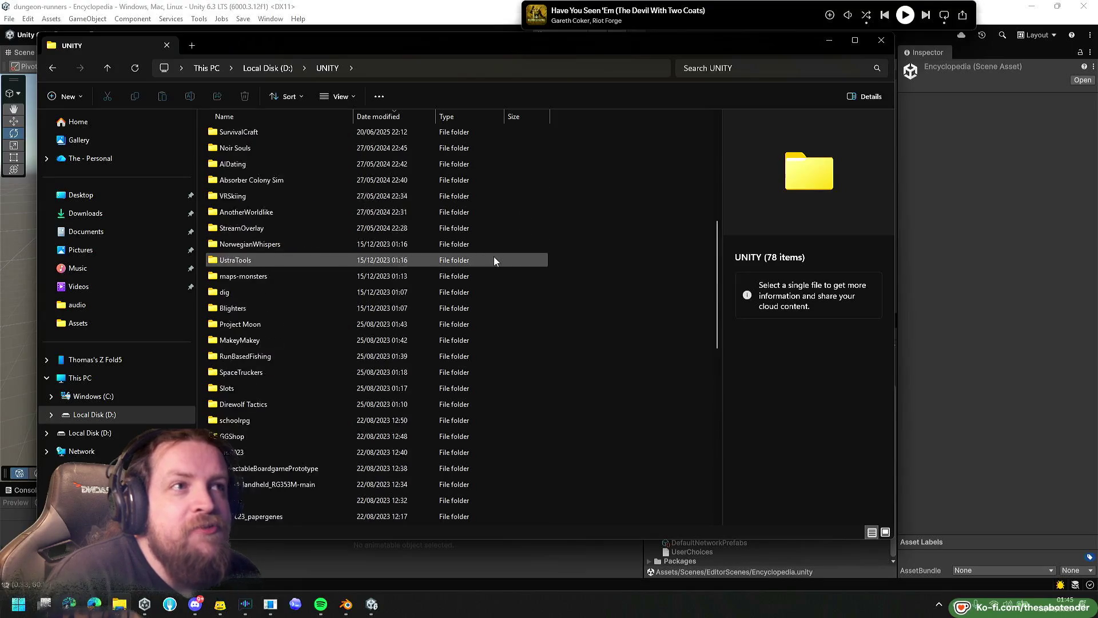
{"action": "scroll", "coordinate": [498, 249], "scroll_direction": "down", "scroll_amount": 15}
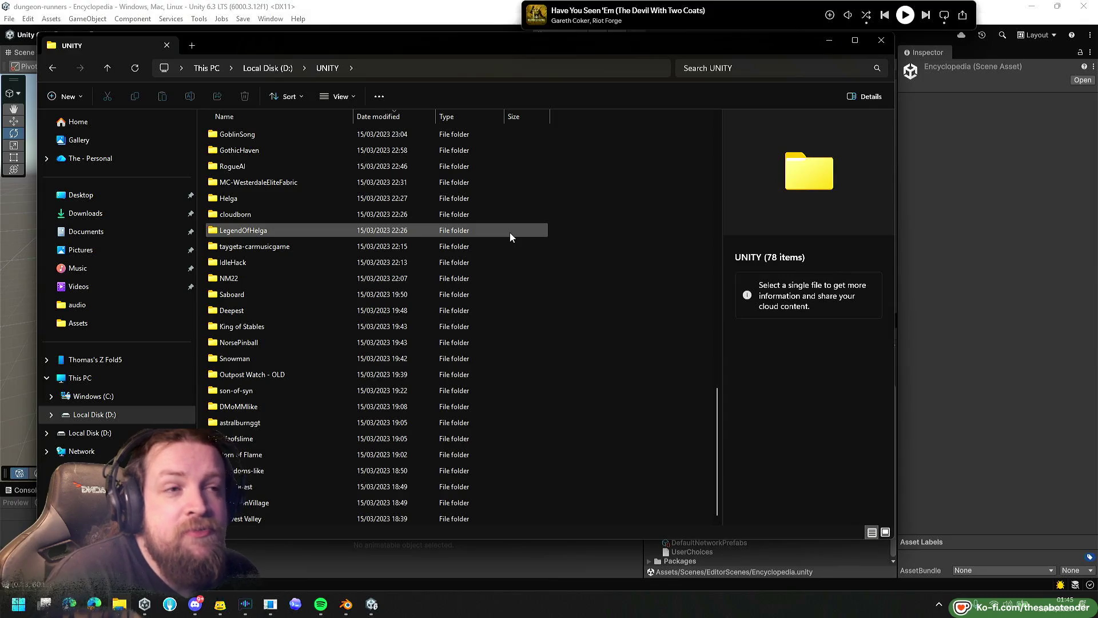
{"action": "scroll", "coordinate": [621, 258], "scroll_direction": "up", "scroll_amount": 12}
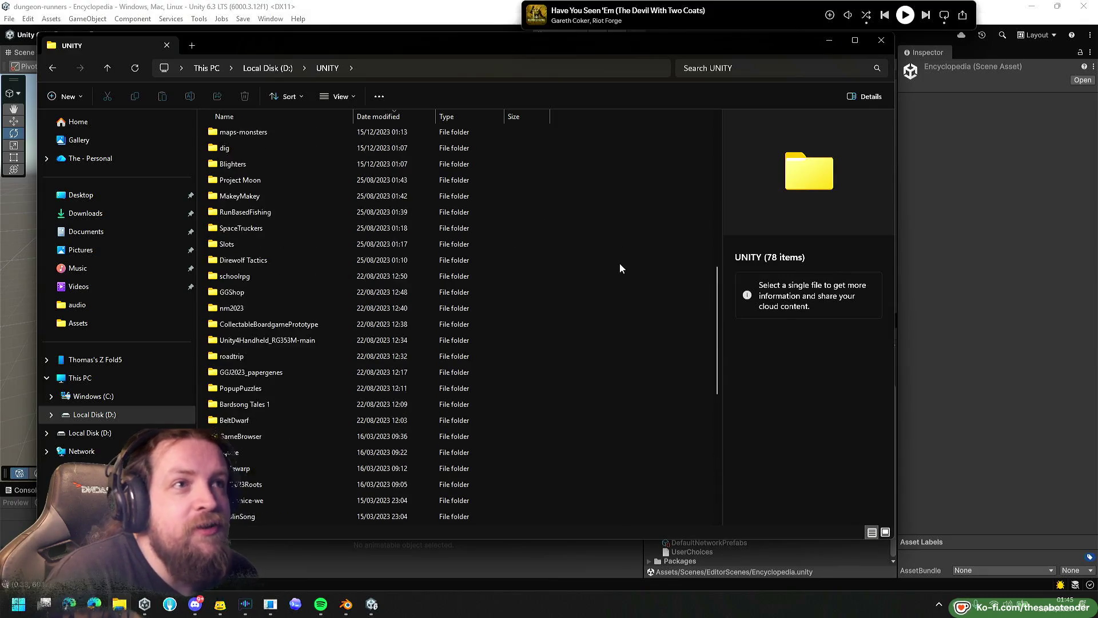
{"action": "scroll", "coordinate": [619, 268], "scroll_direction": "up", "scroll_amount": 2}
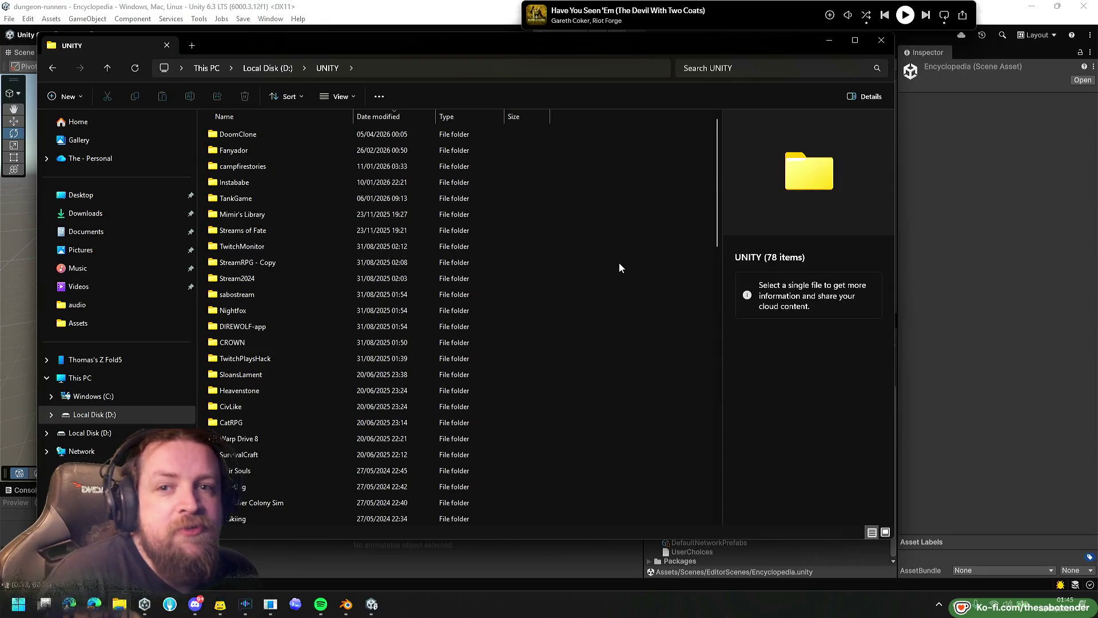
{"action": "scroll", "coordinate": [603, 218], "scroll_direction": "down", "scroll_amount": 3}
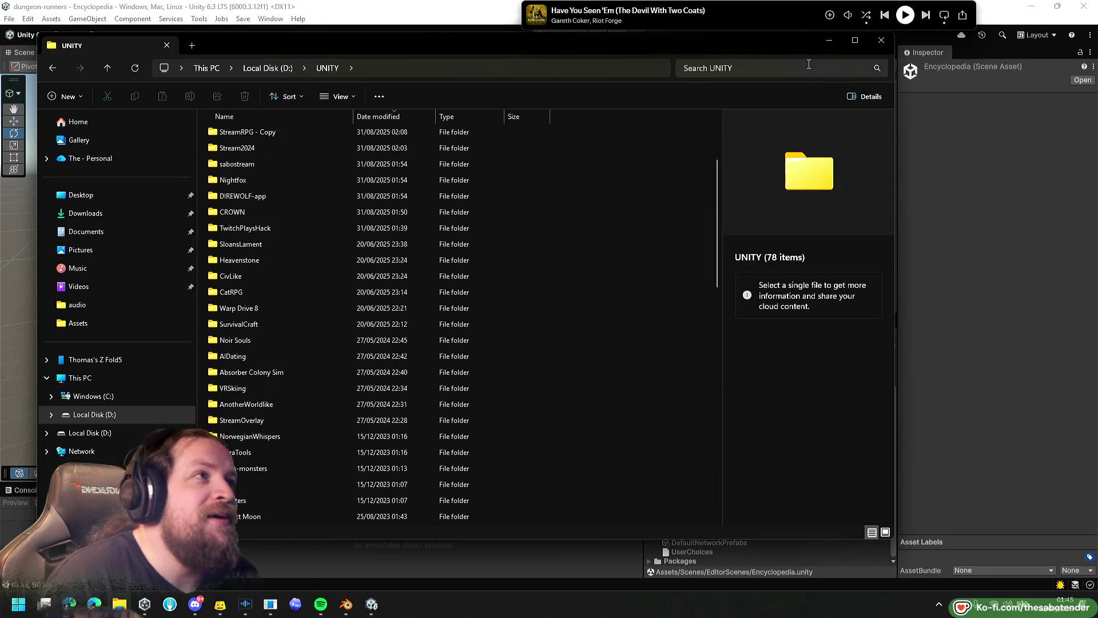
{"action": "left_click", "coordinate": [882, 48]}
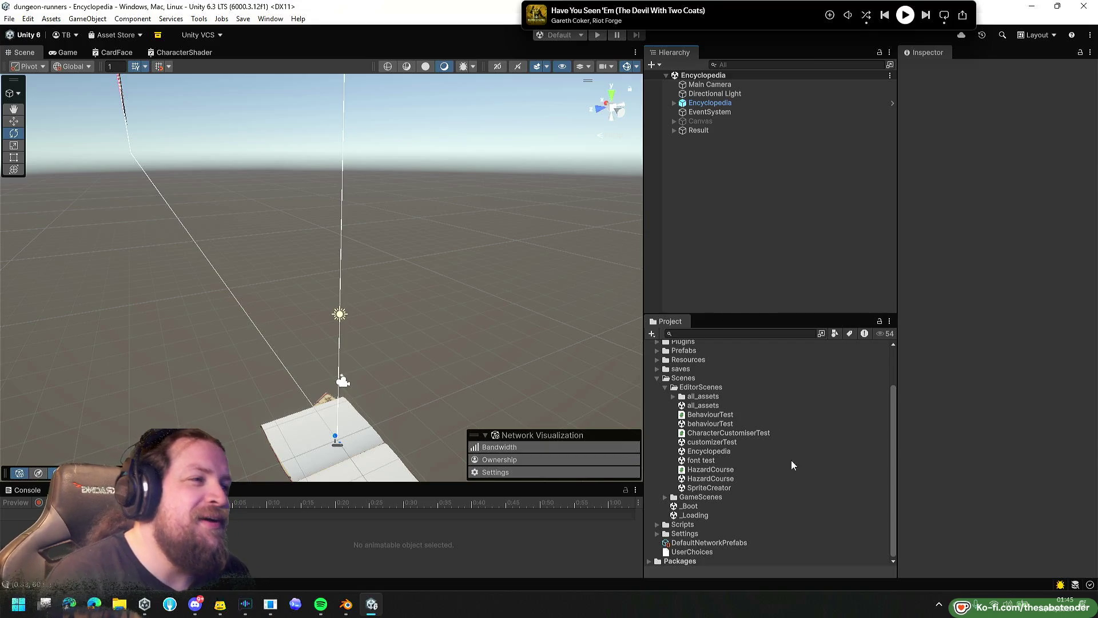
Open the font test scene and frame its Canvas of font samples in the Scene view.
{"action": "double_click", "coordinate": [712, 461]}
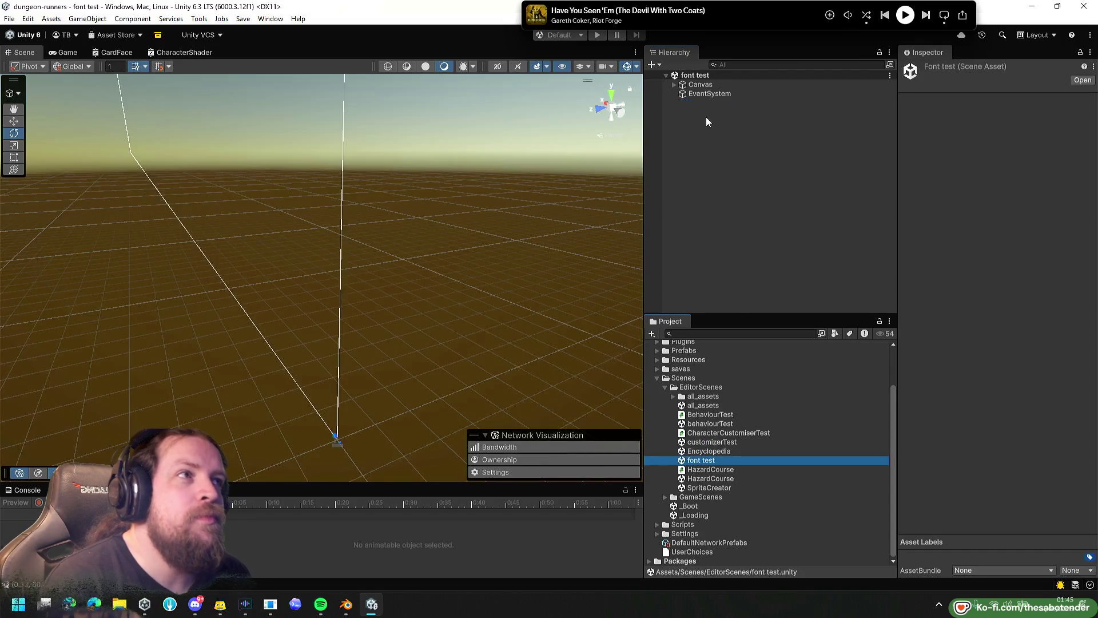
{"action": "left_click", "coordinate": [701, 84]}
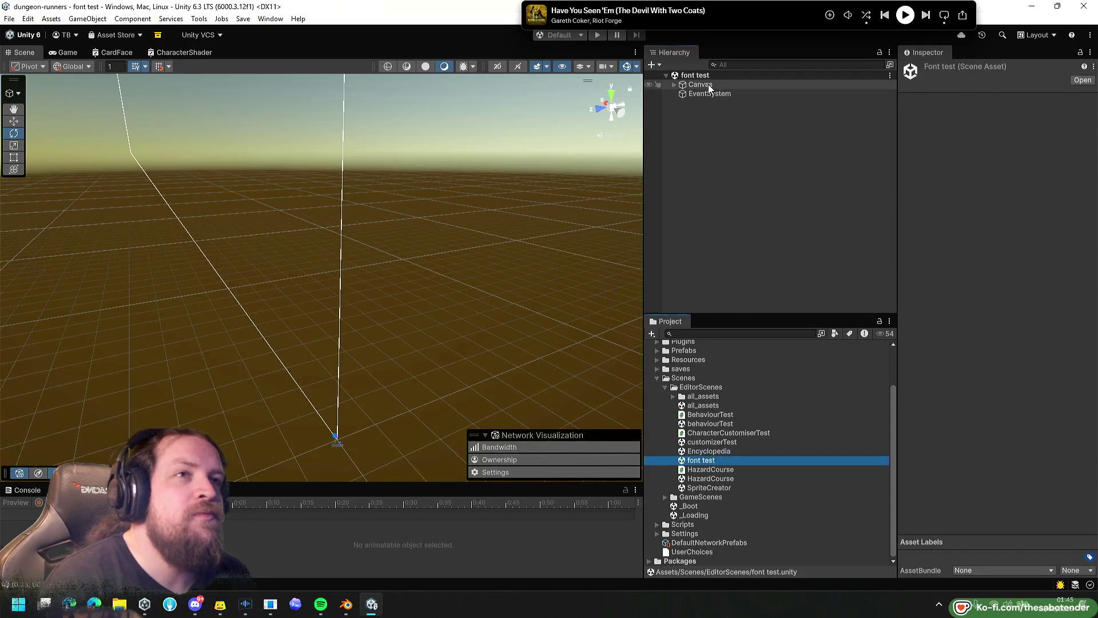
{"action": "key", "text": "f"}
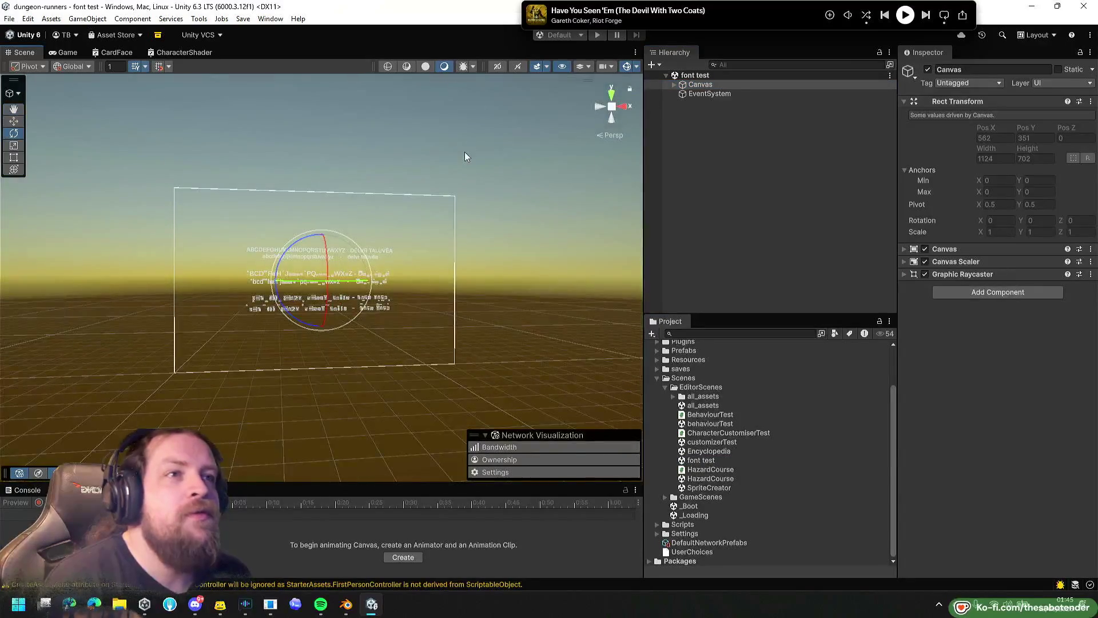
{"action": "scroll", "coordinate": [461, 177], "scroll_direction": "up", "scroll_amount": 5}
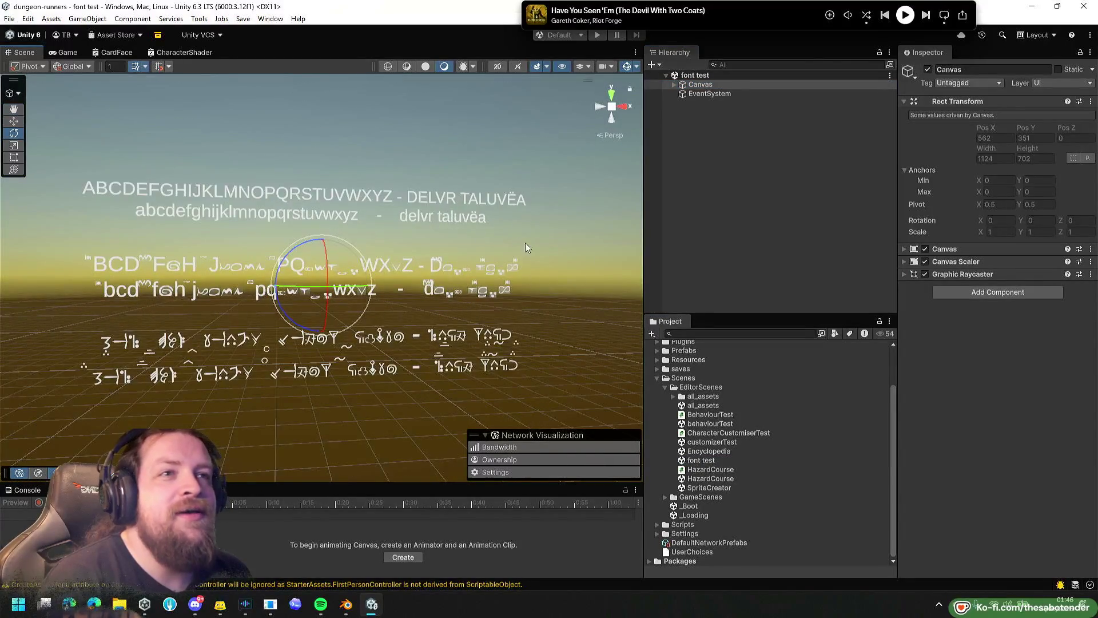
{"action": "scroll", "coordinate": [525, 242], "scroll_direction": "up", "scroll_amount": 2}
{"action": "left_click_drag", "start_coordinate": [512, 302], "coordinate": [544, 276]}
{"action": "scroll", "coordinate": [543, 277], "scroll_direction": "up", "scroll_amount": 3}
{"action": "key", "text": "e"}
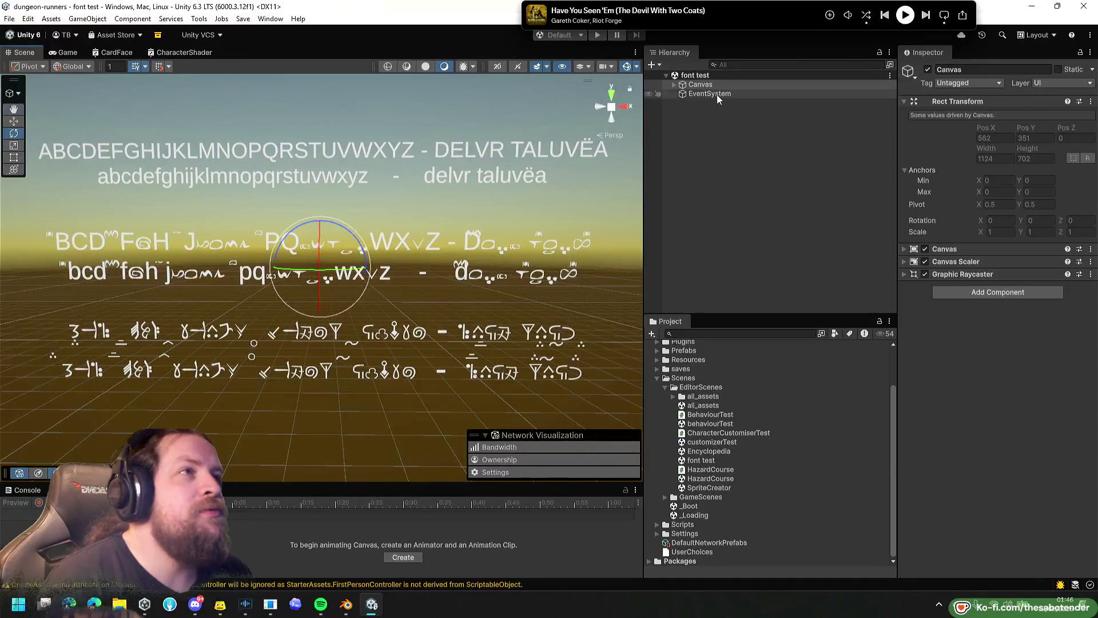
Expand the Canvas and check the Old and New text objects and New's TMP SubMeshUI child.
{"action": "left_click", "coordinate": [719, 85]}
{"action": "key", "text": "Right"}
{"action": "key", "text": "Down"}
{"action": "key", "text": "Down"}
{"action": "key", "text": "Down"}
{"action": "key", "text": "Right"}
{"action": "key", "text": "Down"}
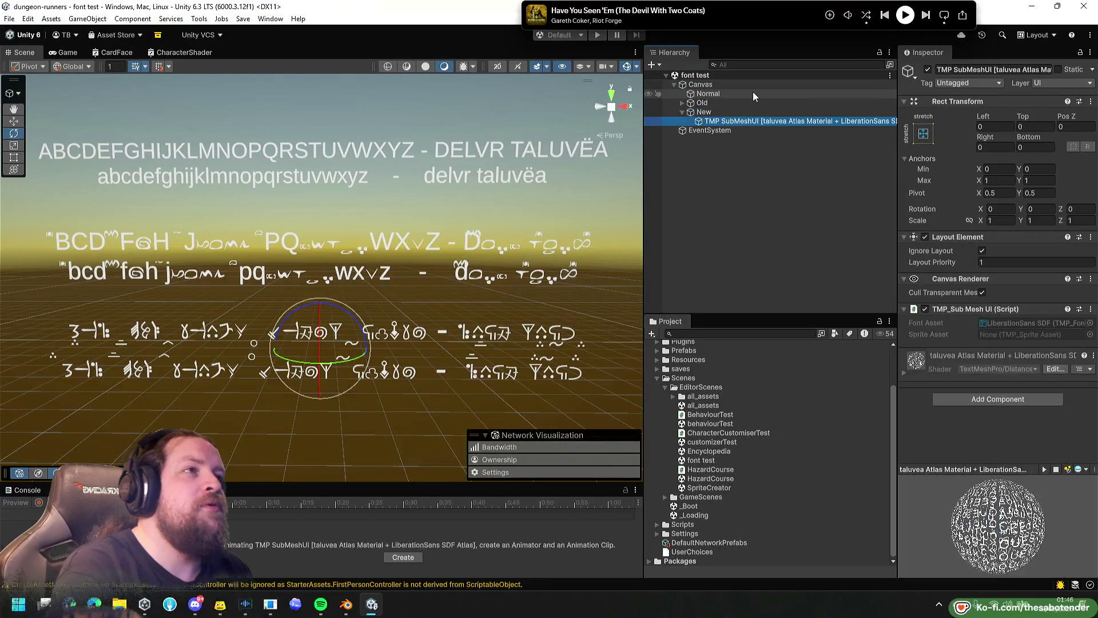
{"action": "key", "text": "Up"}
{"action": "key", "text": "Down"}
{"action": "key", "text": "Up"}
{"action": "mouse_move", "coordinate": [439, 310]}
{"action": "left_mouse_down"}
{"action": "mouse_move", "coordinate": [417, 276]}
{"action": "mouse_move", "coordinate": [366, 336]}
{"action": "mouse_move", "coordinate": [387, 327]}
{"action": "mouse_move", "coordinate": [382, 341]}
{"action": "mouse_move", "coordinate": [273, 300]}
{"action": "left_mouse_up"}
{"action": "key", "text": "e"}
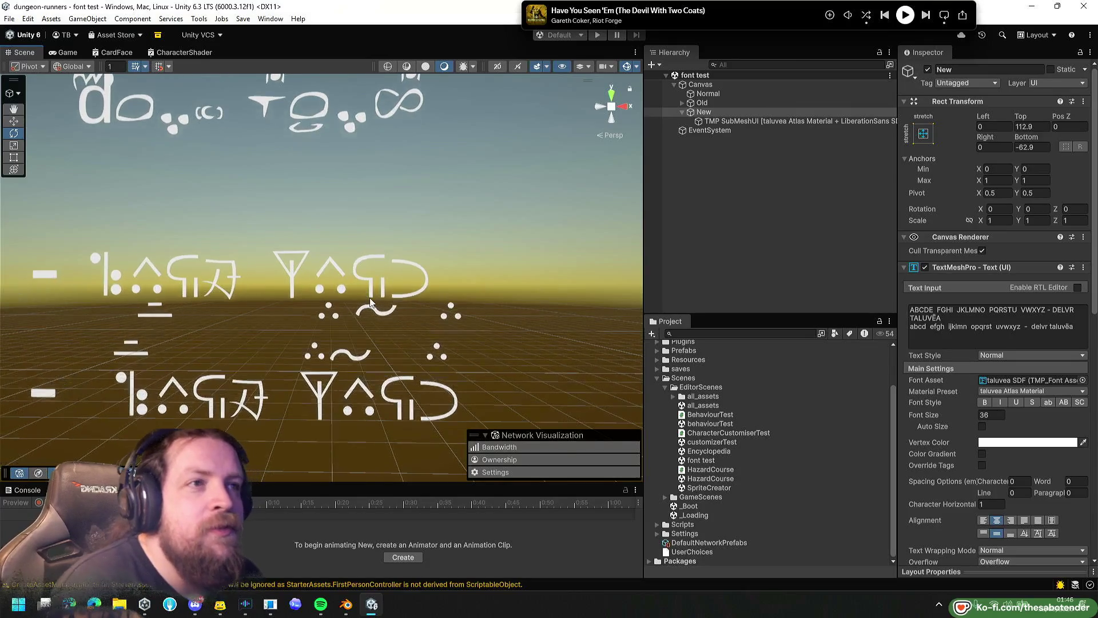
Frame and zoom over the New text's taluvea glyphs, then select the Encyclopedia scene asset.
{"action": "scroll", "coordinate": [369, 300], "scroll_direction": "up", "scroll_amount": 1}
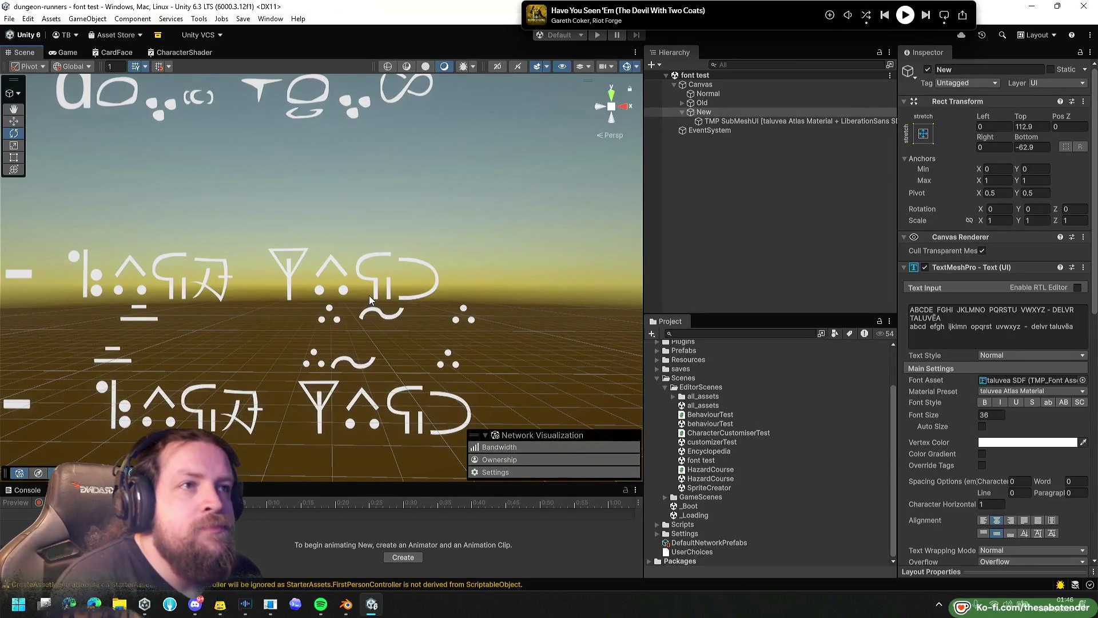
{"action": "scroll", "coordinate": [368, 295], "scroll_direction": "down", "scroll_amount": 3}
{"action": "scroll", "coordinate": [334, 280], "scroll_direction": "up", "scroll_amount": 5}
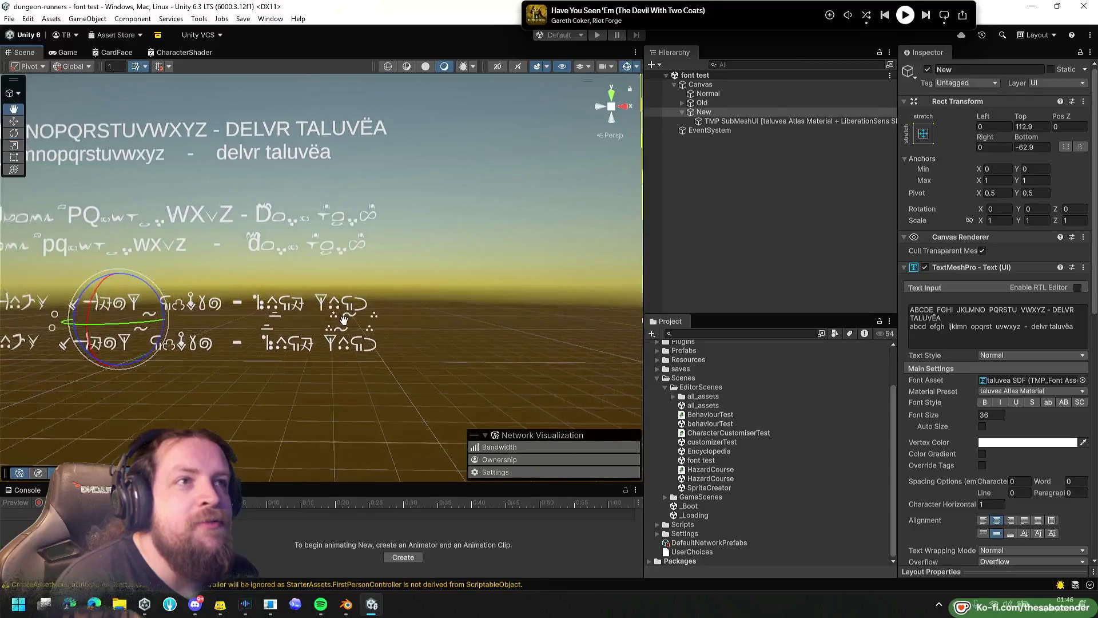
{"action": "scroll", "coordinate": [350, 165], "scroll_direction": "up", "scroll_amount": 6}
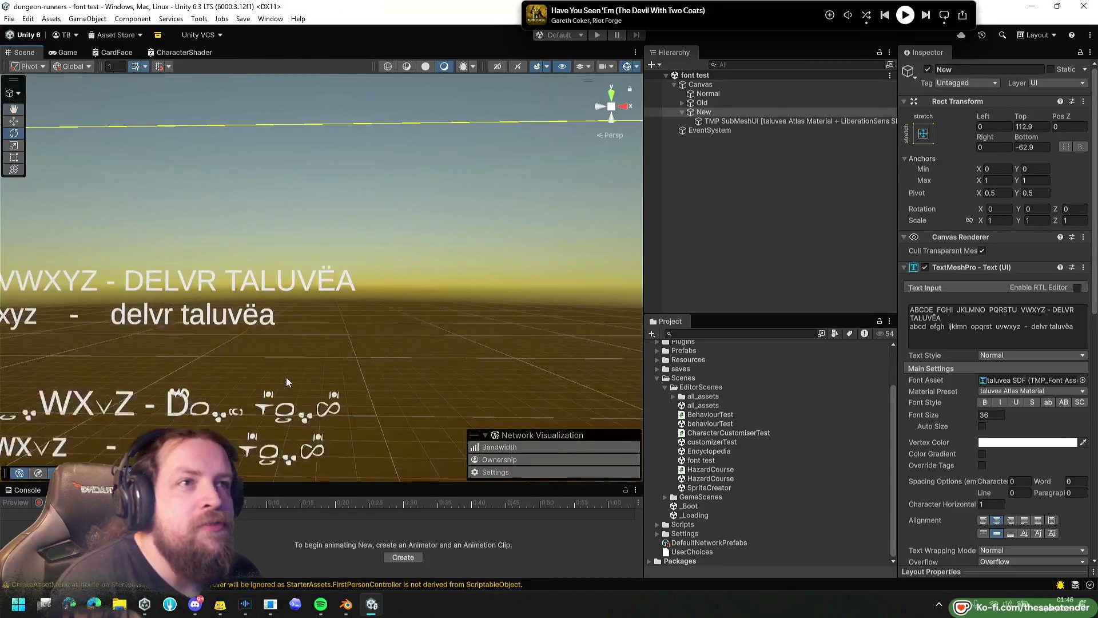
{"action": "key", "text": "f"}
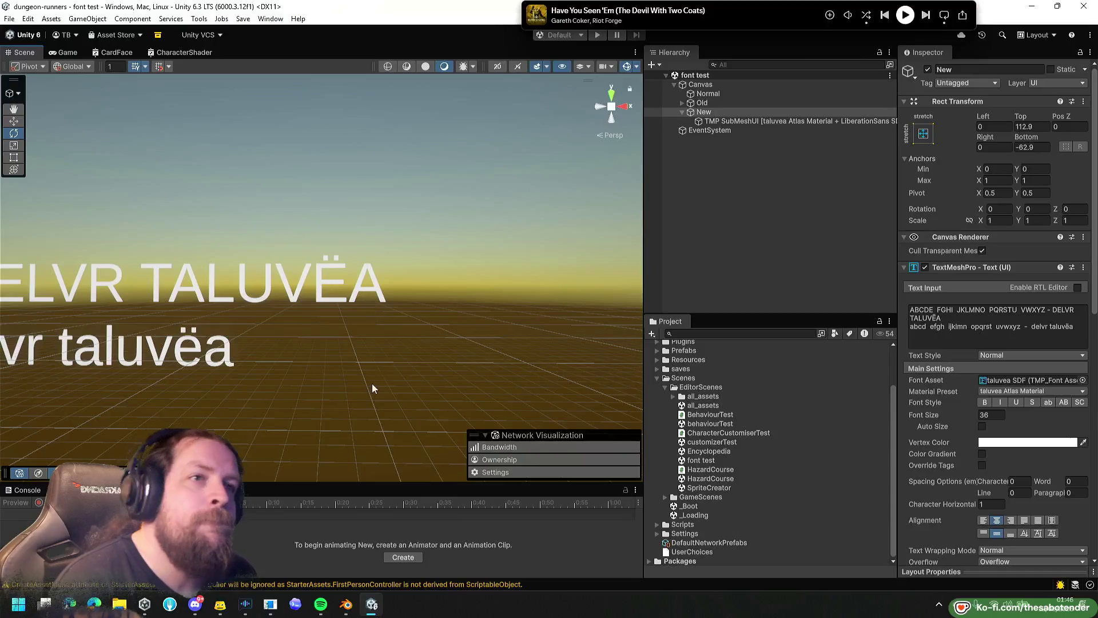
{"action": "scroll", "coordinate": [371, 348], "scroll_direction": "up", "scroll_amount": 8}
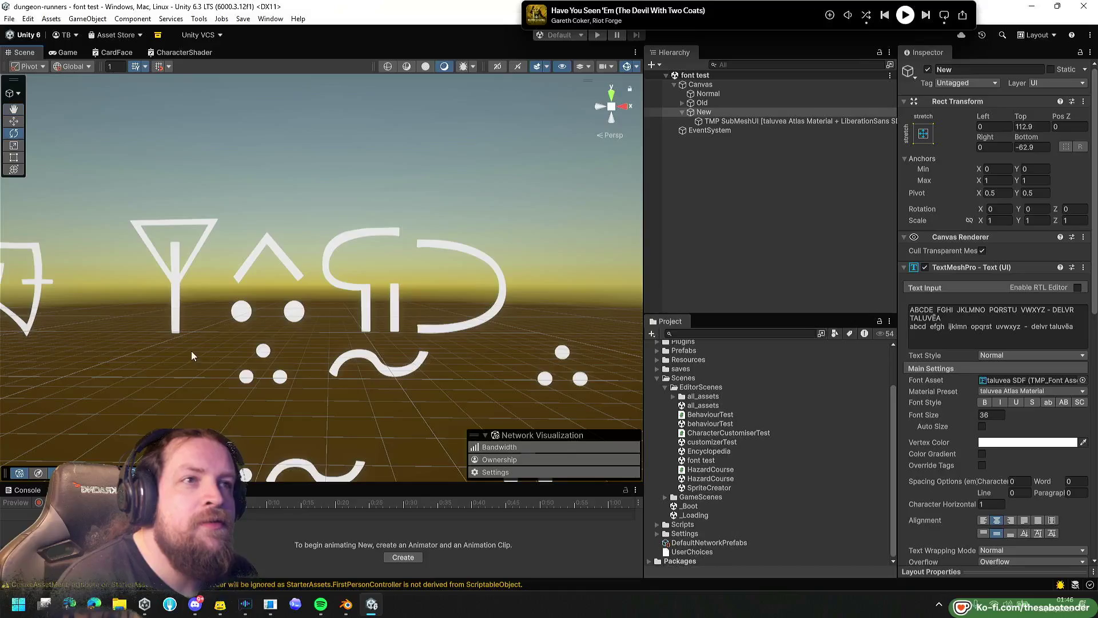
{"action": "scroll", "coordinate": [485, 351], "scroll_direction": "down", "scroll_amount": 4}
{"action": "scroll", "coordinate": [485, 354], "scroll_direction": "down", "scroll_amount": 3}
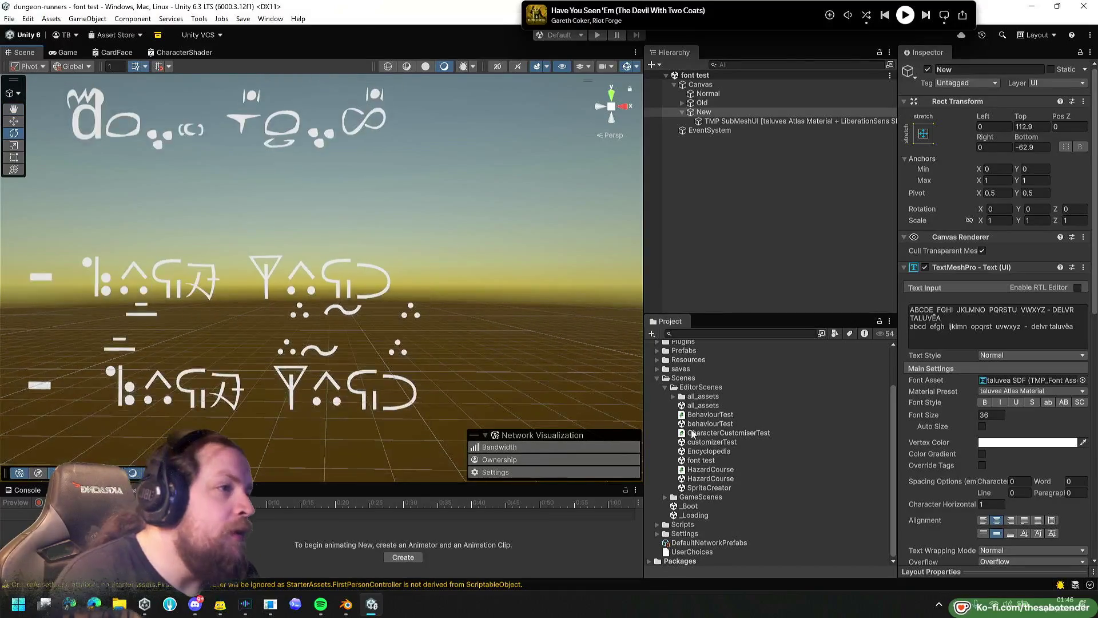
{"action": "scroll", "coordinate": [393, 353], "scroll_direction": "down", "scroll_amount": 3}
{"action": "scroll", "coordinate": [392, 352], "scroll_direction": "down", "scroll_amount": 4}
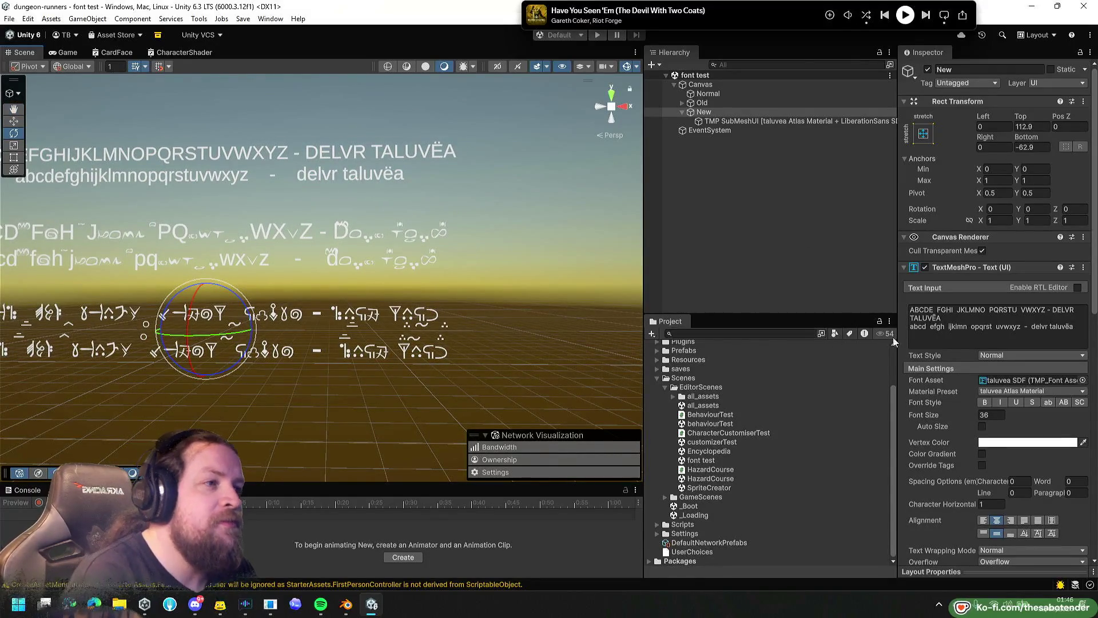
{"action": "left_click", "coordinate": [729, 449]}
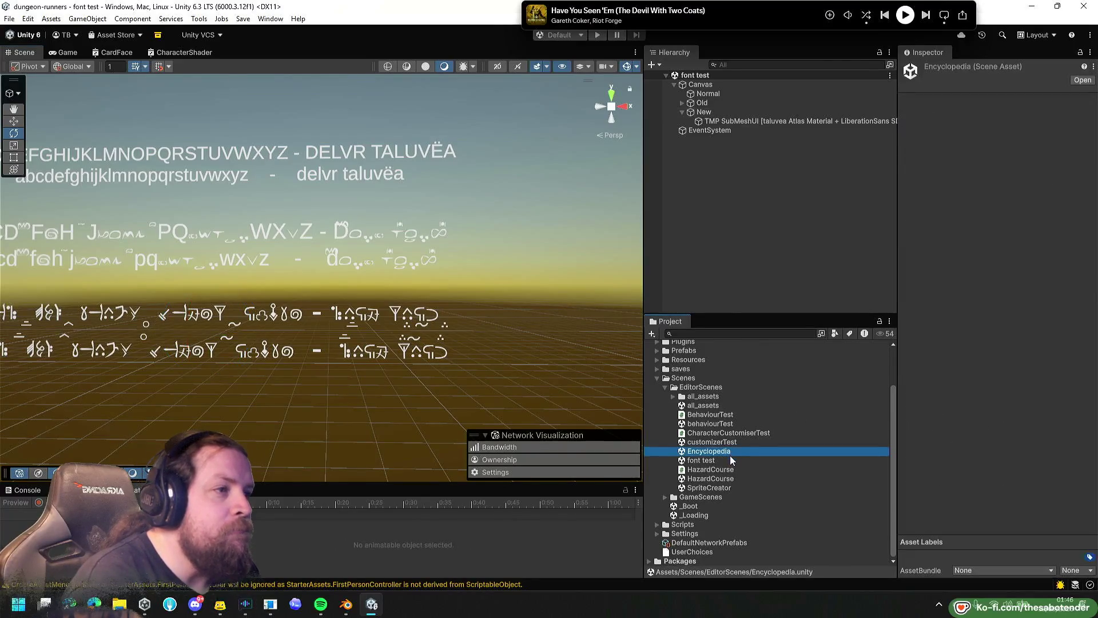
Open SpriteCreator, zoom out to centre its Width/Height/Angles/Frames UI, then open behaviourTest.
{"action": "double_click", "coordinate": [720, 488]}
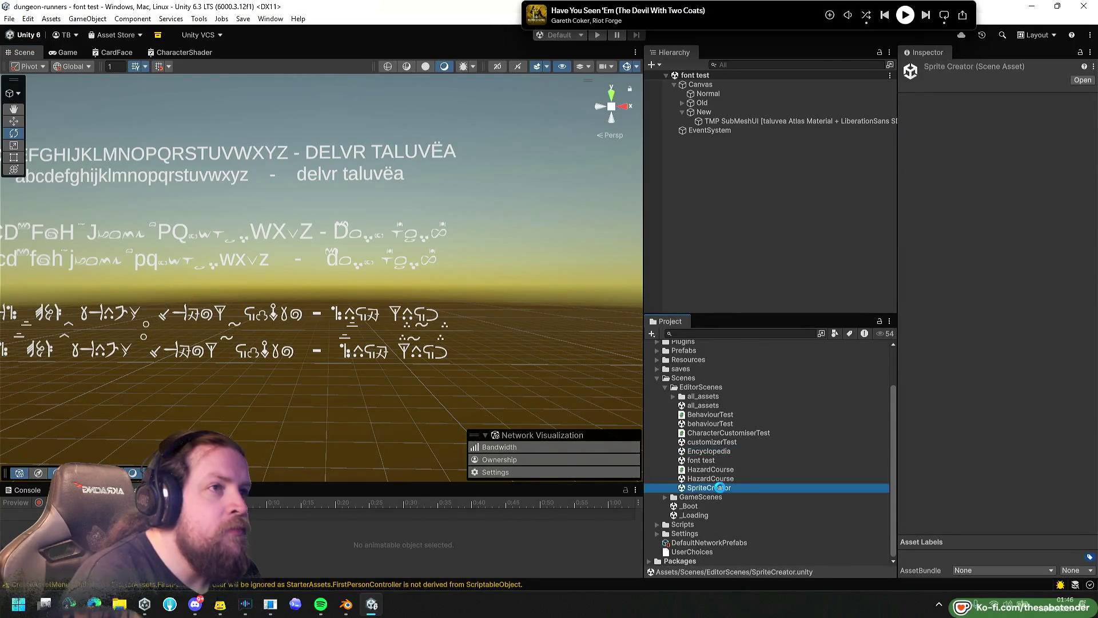
{"action": "scroll", "coordinate": [444, 267], "scroll_direction": "down", "scroll_amount": 5}
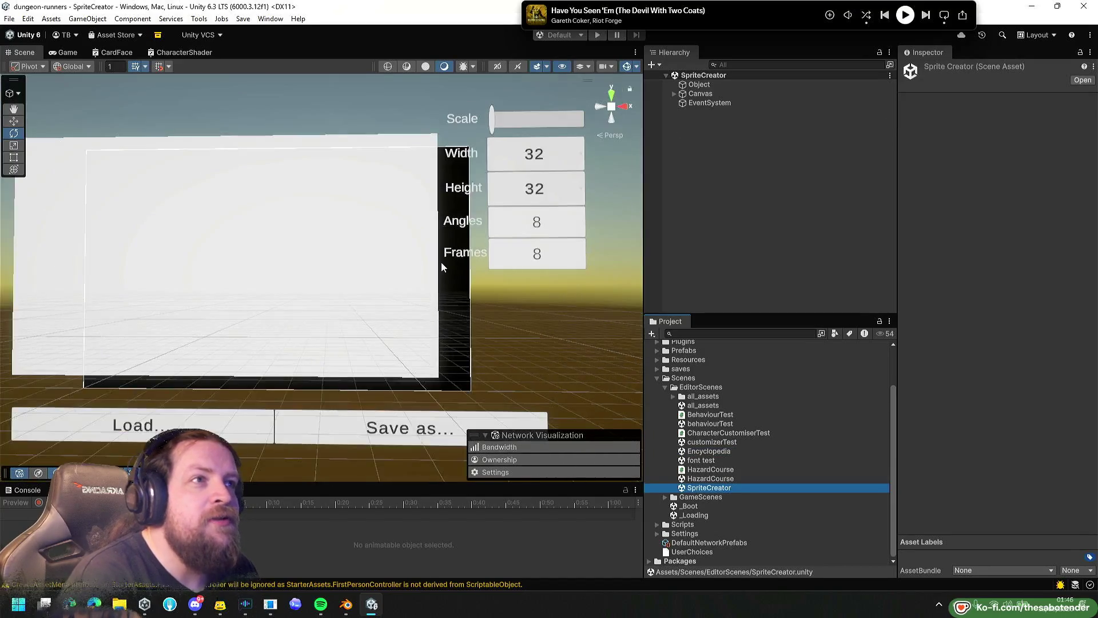
{"action": "left_click_drag", "start_coordinate": [458, 278], "coordinate": [432, 235]}
{"action": "key", "text": "e"}
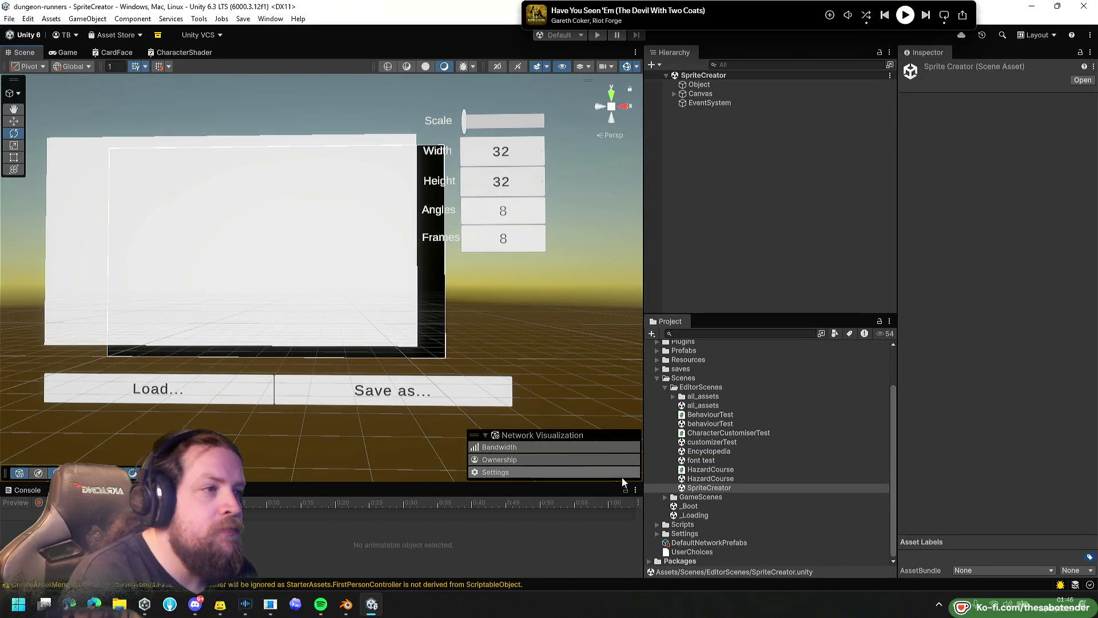
{"action": "double_click", "coordinate": [710, 424]}
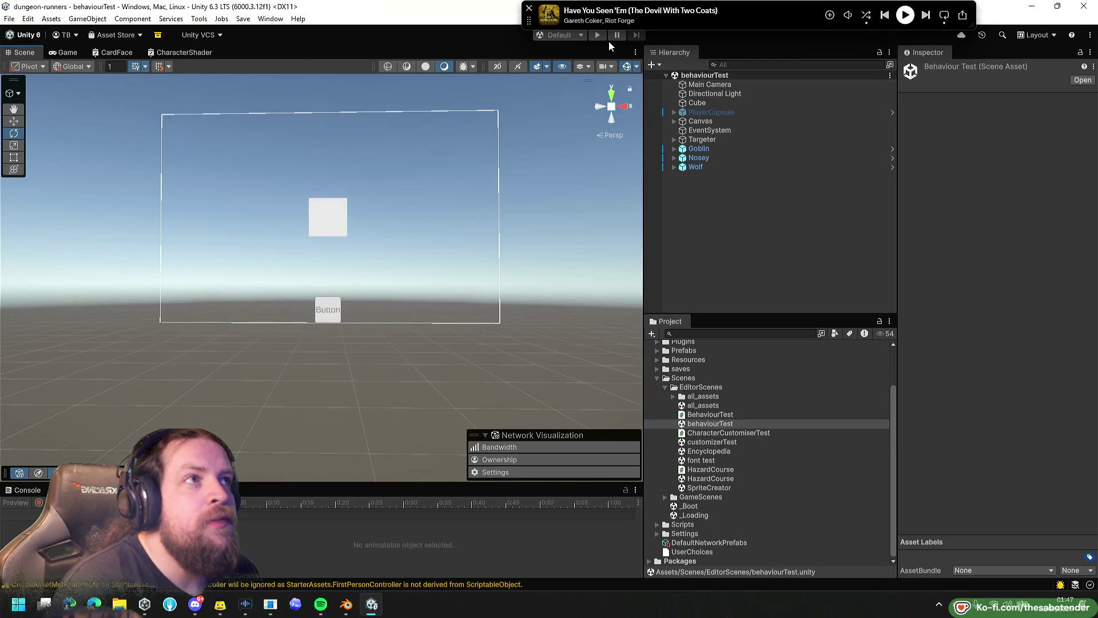
Start behaviourTest, check the Canvas's Behaviour Test settings, and spawn three goblins.
{"action": "left_click", "coordinate": [600, 36]}
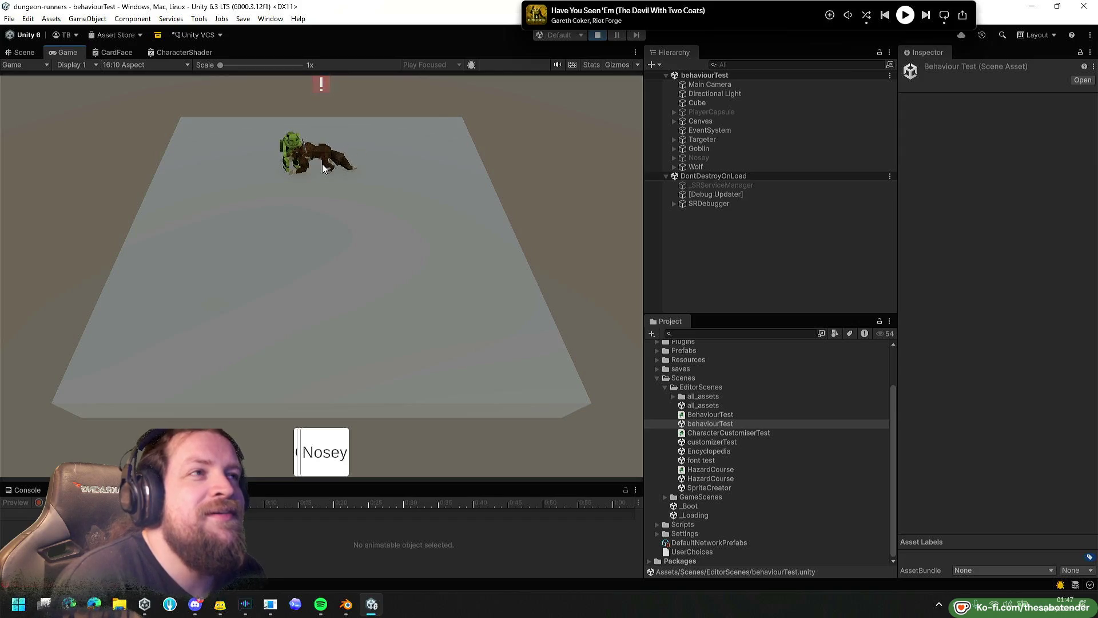
{"action": "left_click", "coordinate": [698, 121]}
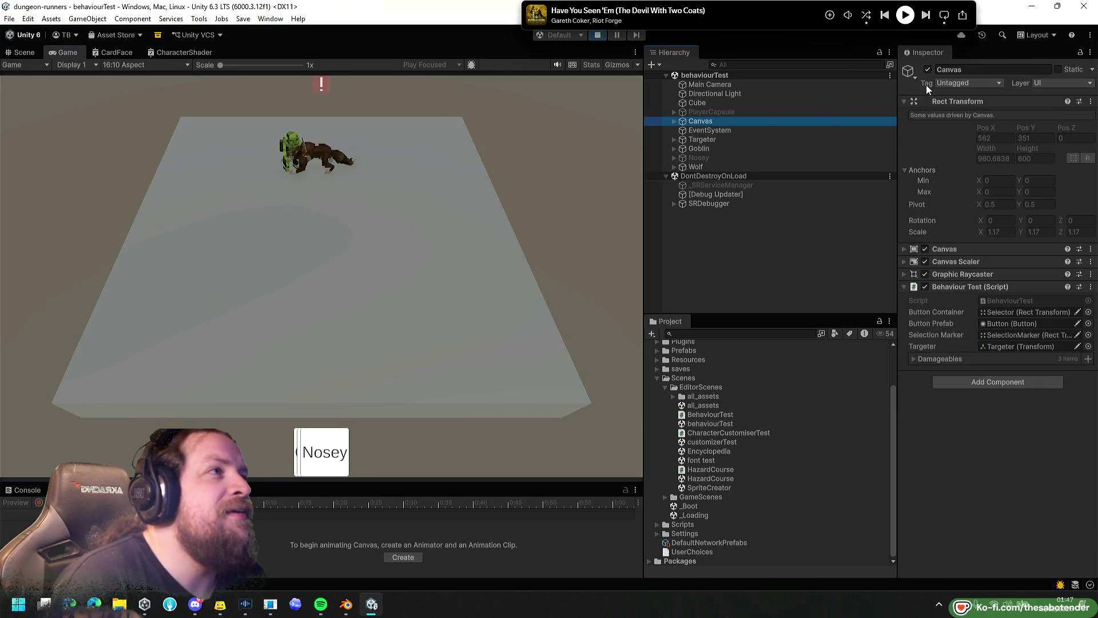
{"action": "left_click", "coordinate": [275, 417]}
{"action": "left_click", "coordinate": [215, 265]}
{"action": "left_click", "coordinate": [176, 282]}
{"action": "left_click", "coordinate": [275, 303]}
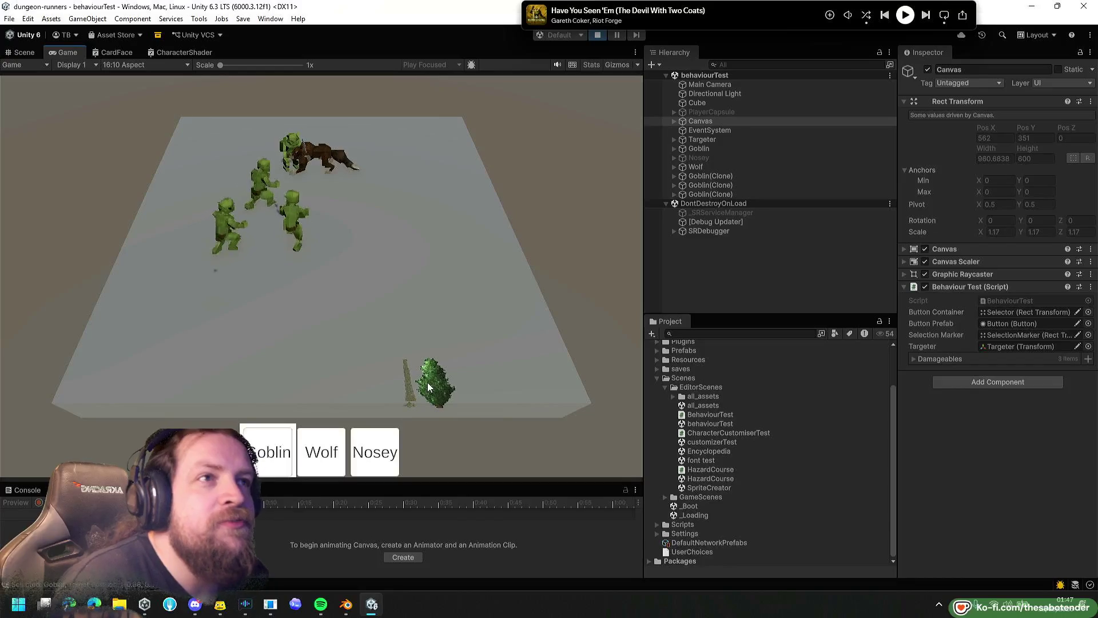
Spawn two Noseys and a wolf on the ground, then stop the play test.
{"action": "left_click", "coordinate": [355, 455]}
{"action": "left_click", "coordinate": [476, 315]}
{"action": "left_click", "coordinate": [311, 291]}
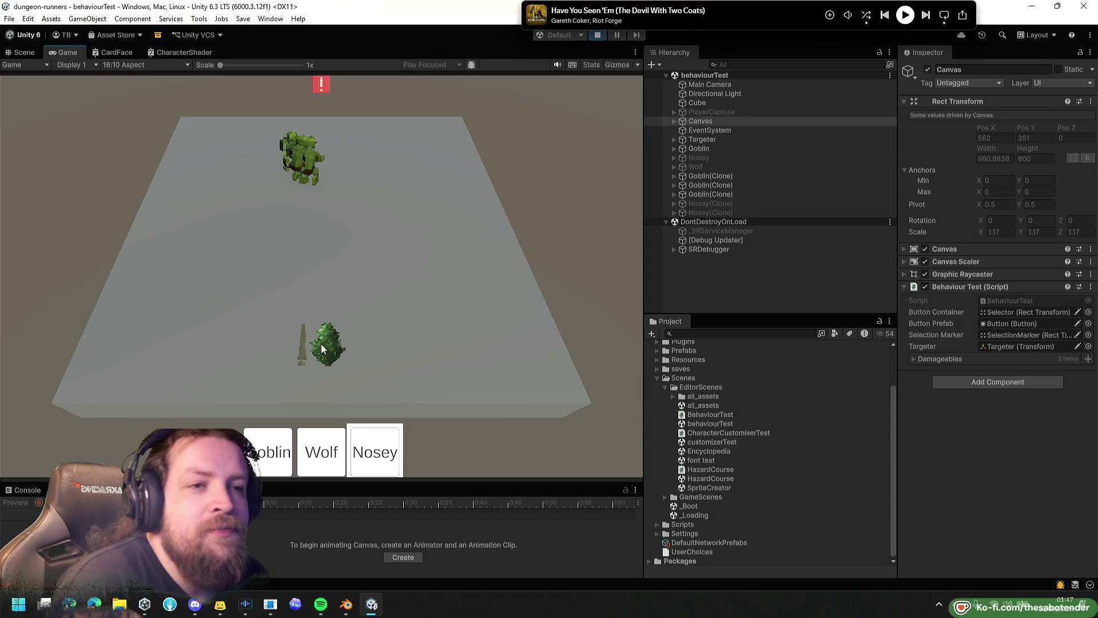
{"action": "left_click", "coordinate": [323, 464]}
{"action": "left_click", "coordinate": [222, 293]}
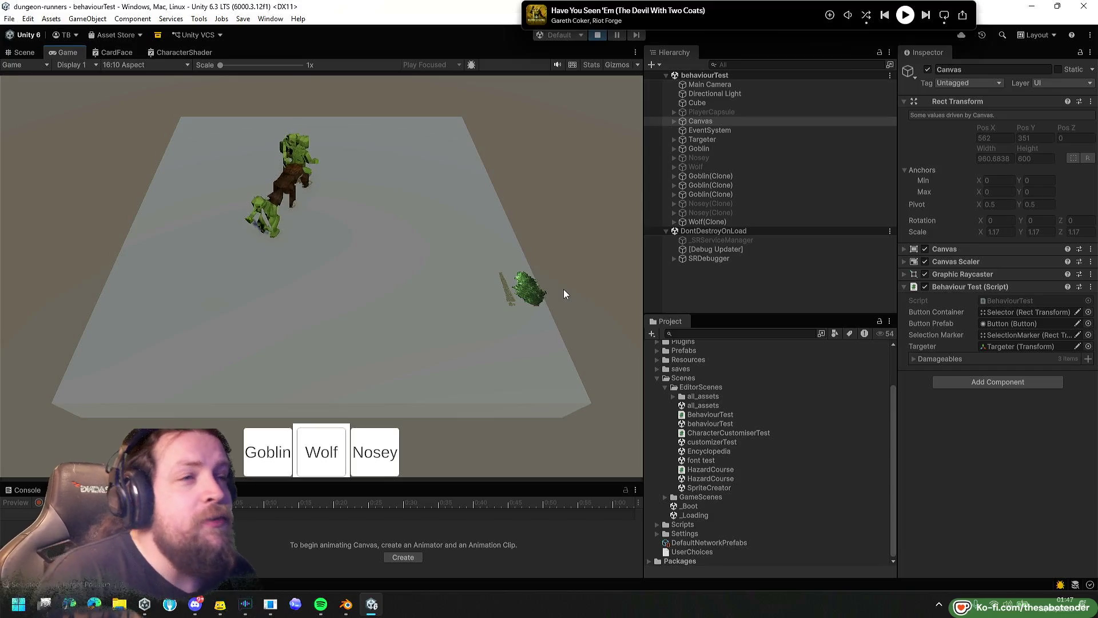
{"action": "left_click", "coordinate": [597, 37]}
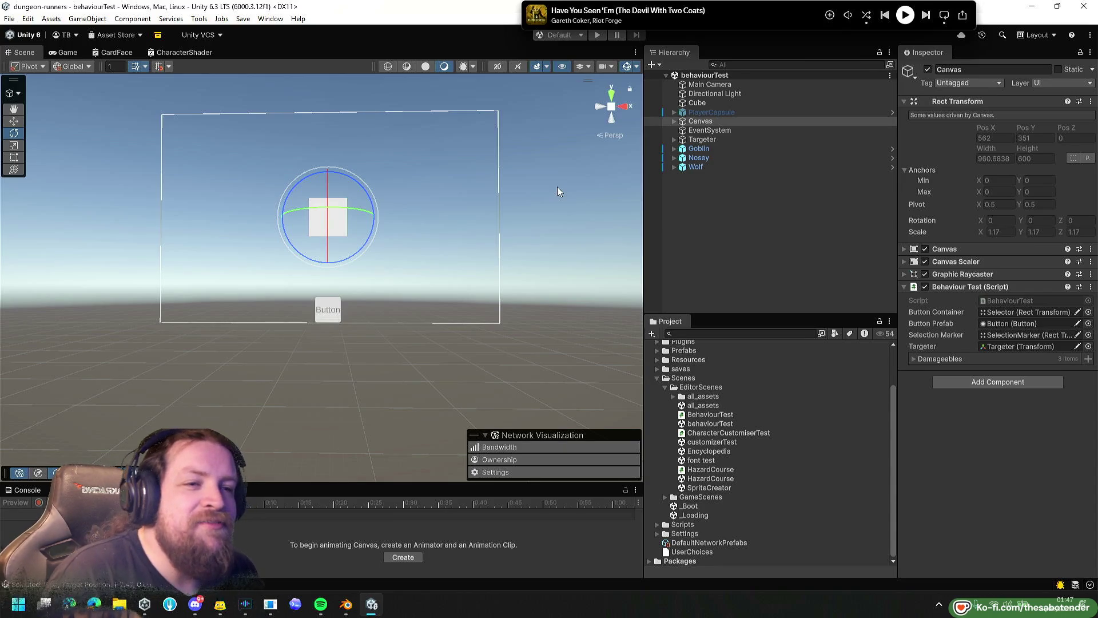
Collapse the Project tree back to Assets and select the DefaultNetworkPrefabs asset.
{"action": "left_click", "coordinate": [665, 388]}
{"action": "left_click", "coordinate": [662, 388]}
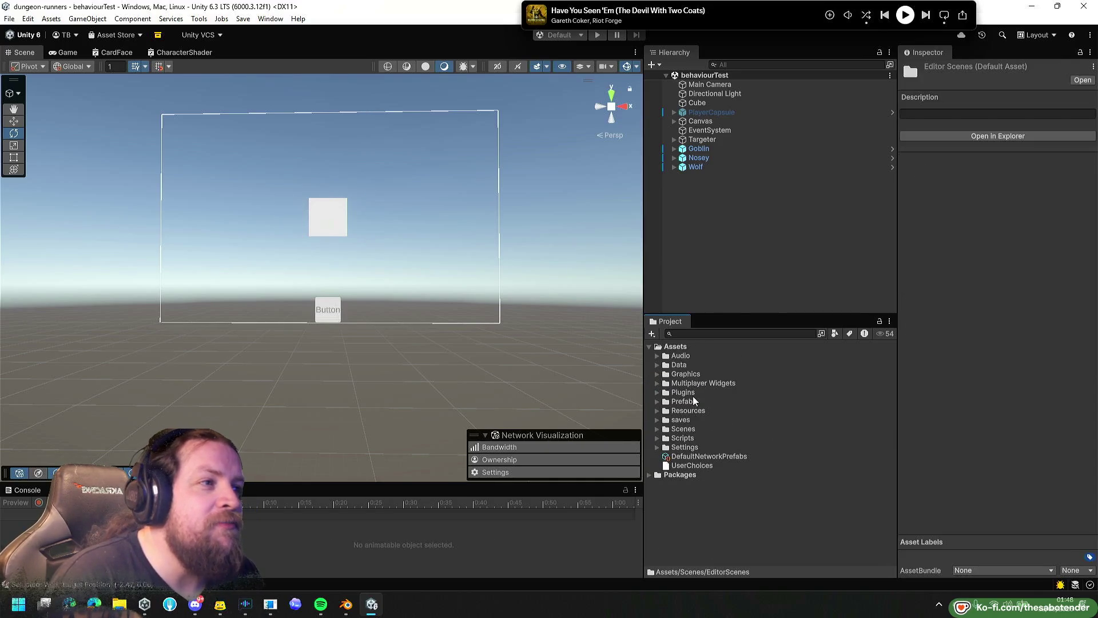
{"action": "left_click", "coordinate": [658, 383]}
{"action": "left_click", "coordinate": [659, 383]}
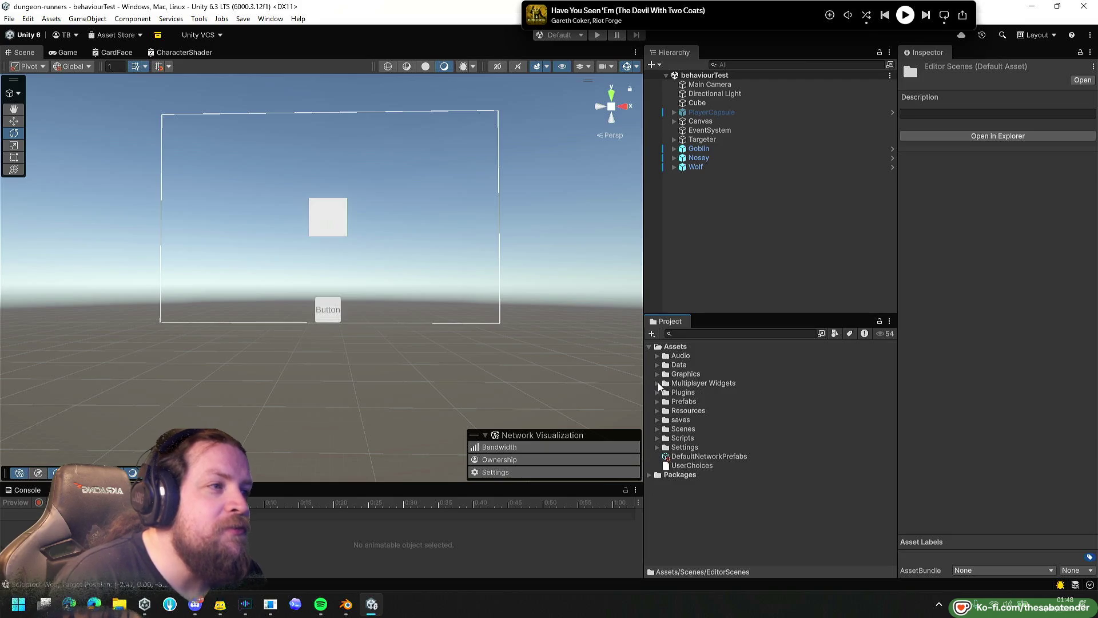
{"action": "left_click", "coordinate": [731, 456]}
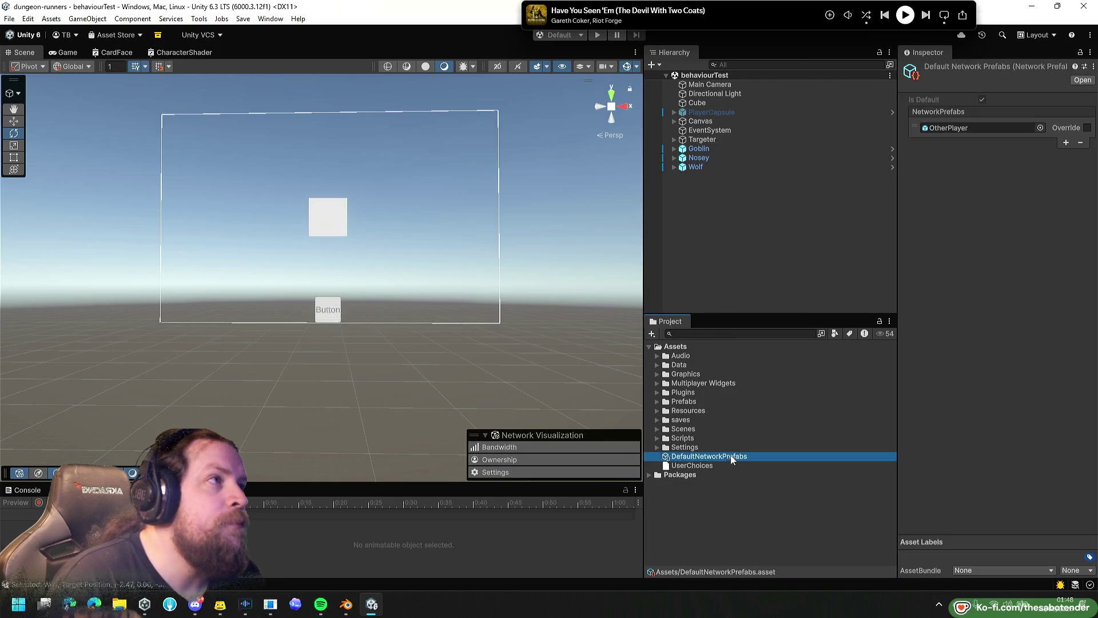
Widen the Inspector and Scene view panels, then expand the Scenes folder.
{"action": "left_click_drag", "start_coordinate": [898, 257], "coordinate": [828, 256]}
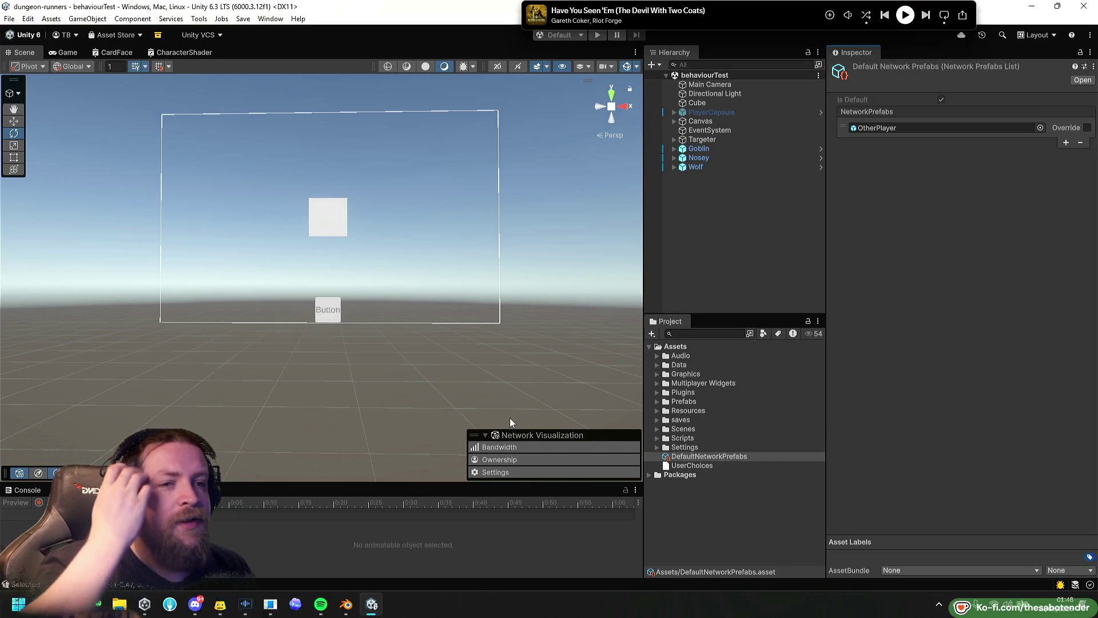
{"action": "mouse_move", "coordinate": [648, 273]}
{"action": "left_mouse_down"}
{"action": "mouse_move", "coordinate": [669, 273]}
{"action": "mouse_move", "coordinate": [656, 274]}
{"action": "left_mouse_up"}
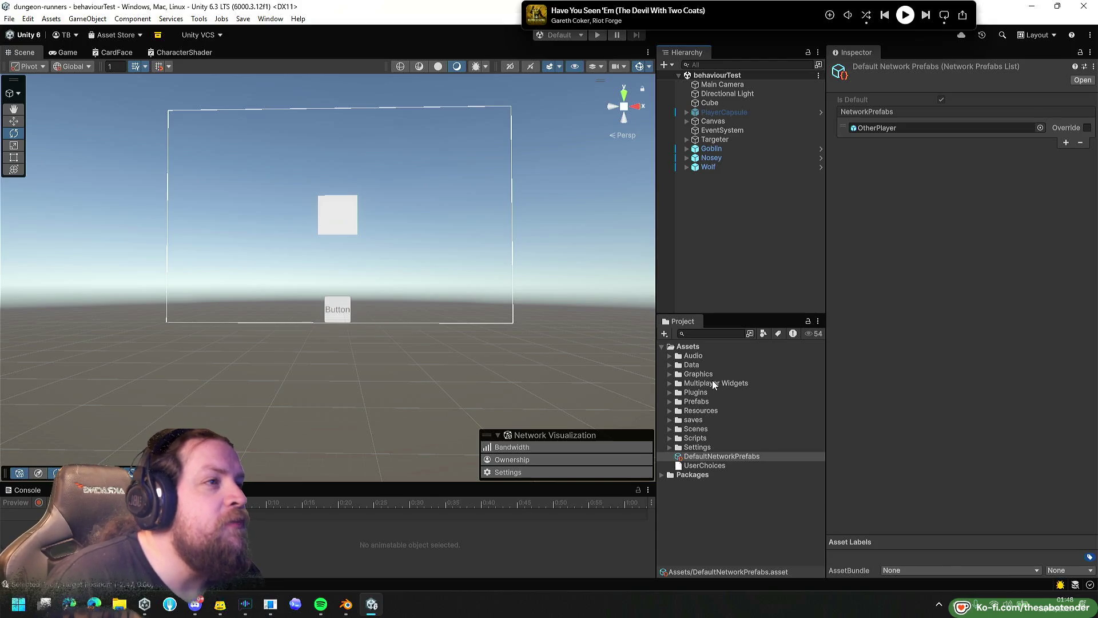
{"action": "left_click", "coordinate": [670, 429]}
{"action": "scroll", "coordinate": [714, 429], "scroll_direction": "down", "scroll_amount": 2}
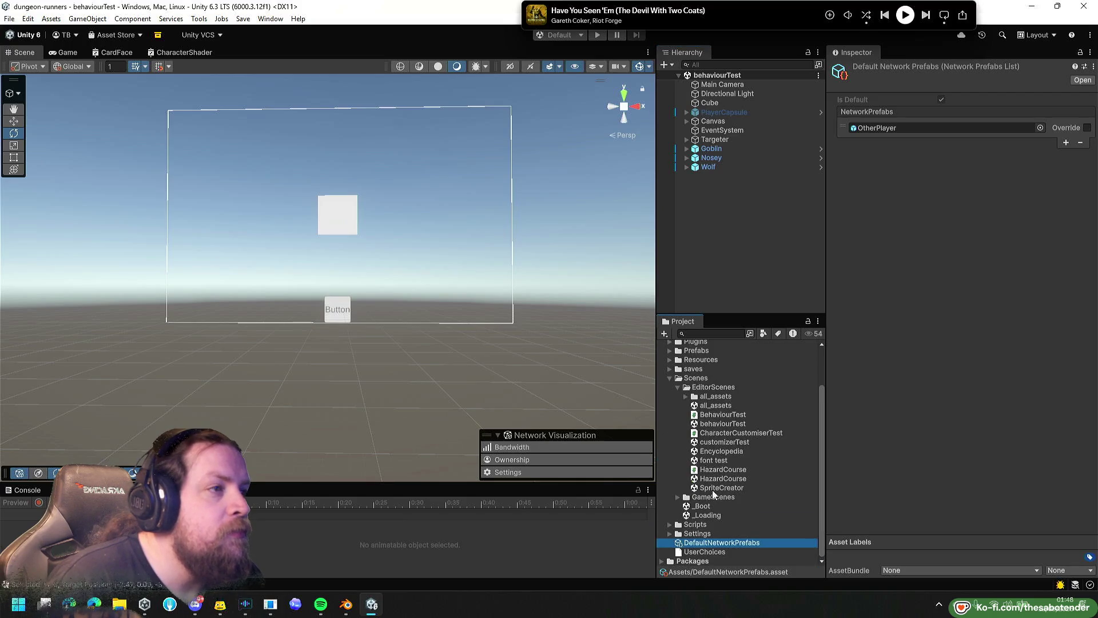
Open _Boot to check System's Boot Screen, peek at _Loading's LoadingScreen, and reopen _Boot.
{"action": "left_click", "coordinate": [678, 388]}
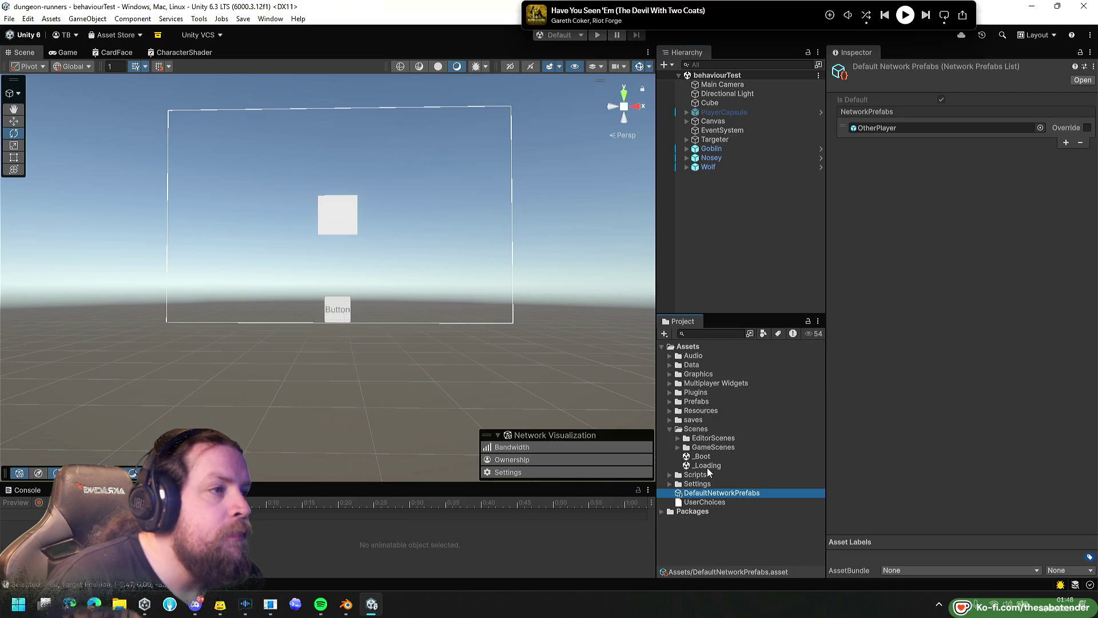
{"action": "double_click", "coordinate": [700, 455]}
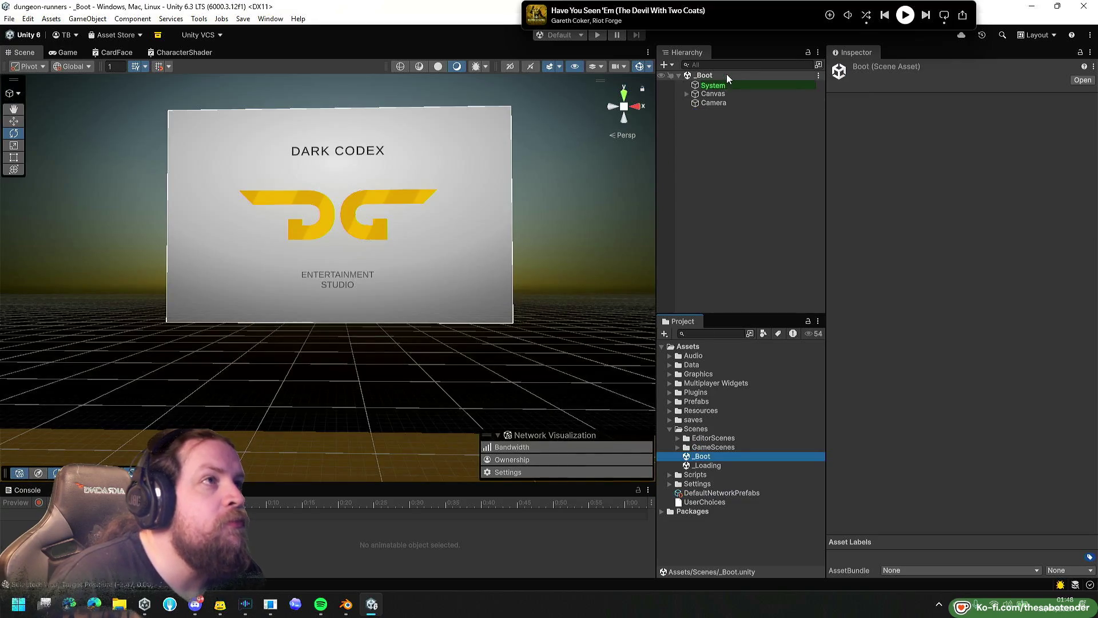
{"action": "left_click", "coordinate": [713, 87]}
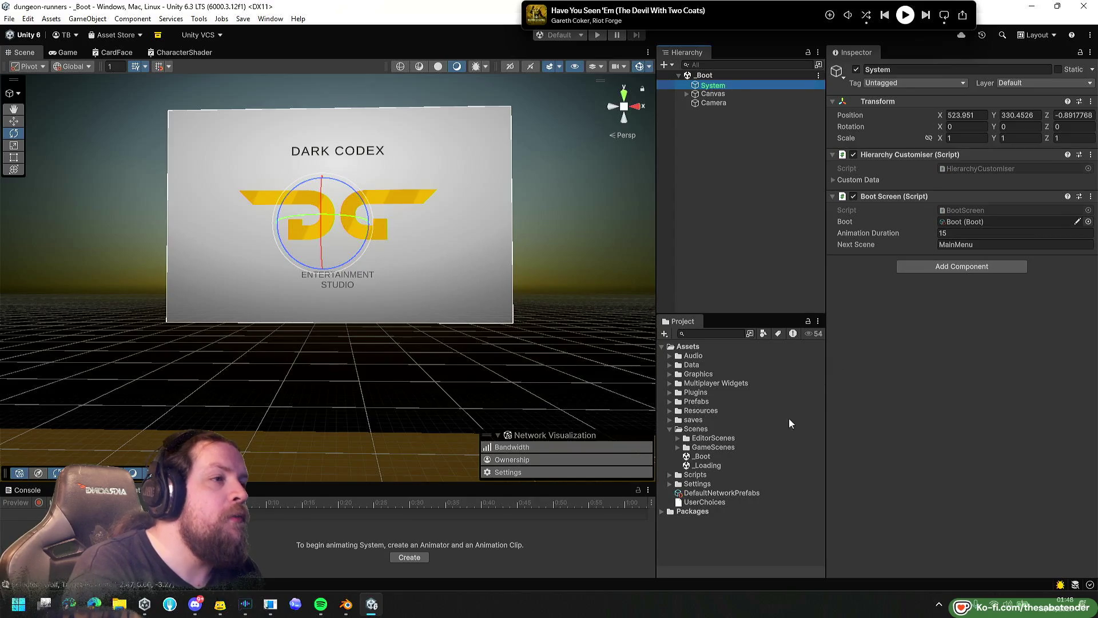
{"action": "double_click", "coordinate": [709, 466]}
{"action": "left_click", "coordinate": [727, 85]}
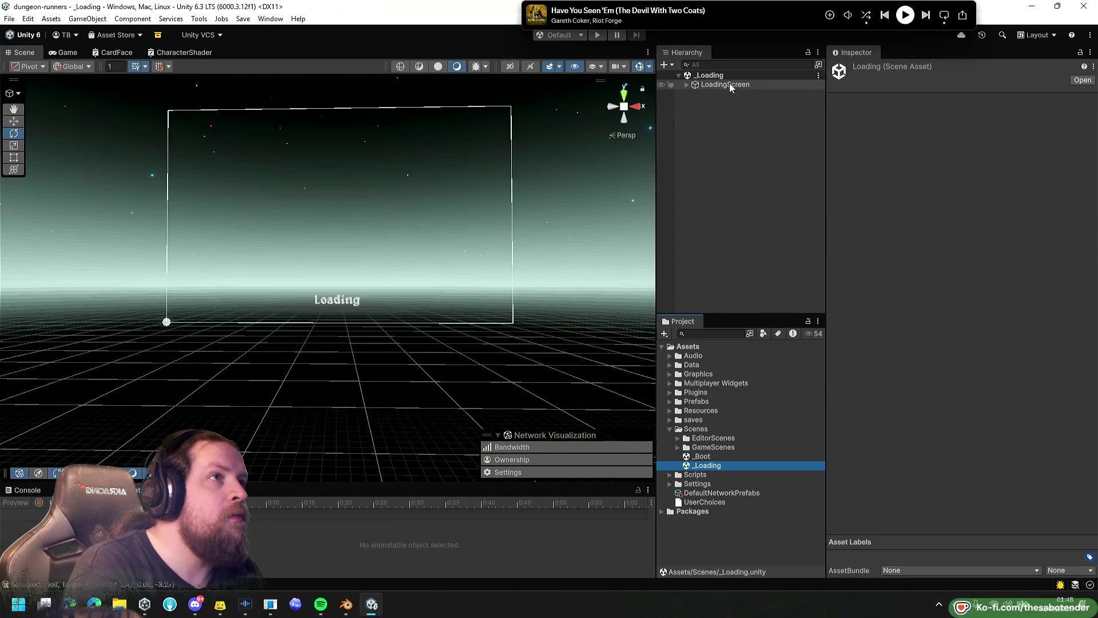
{"action": "double_click", "coordinate": [705, 457]}
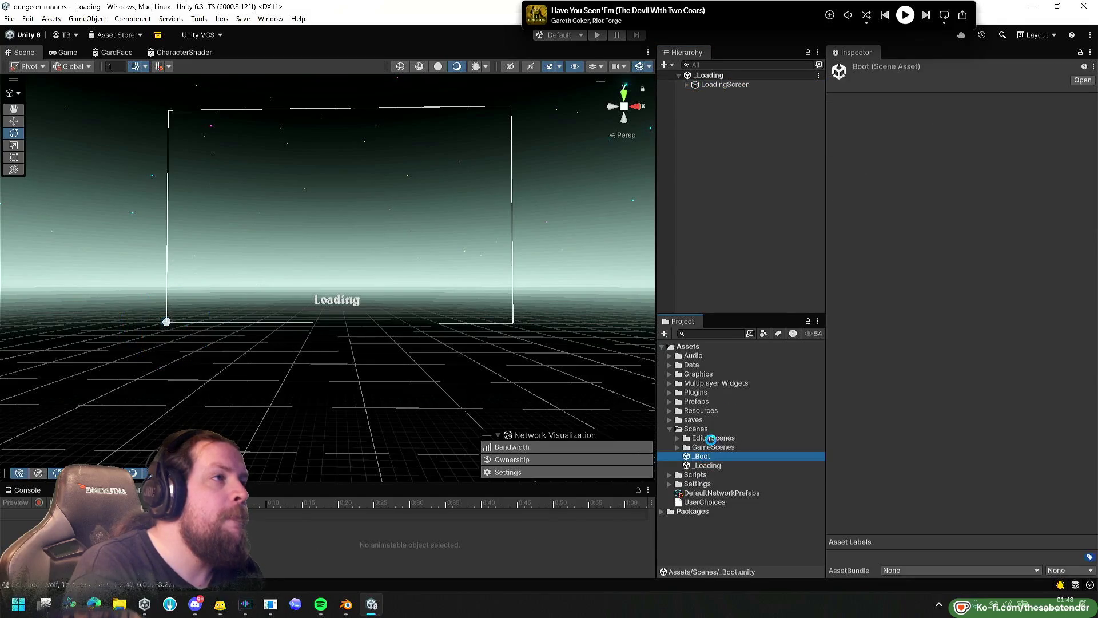
{"action": "left_click", "coordinate": [747, 93]}
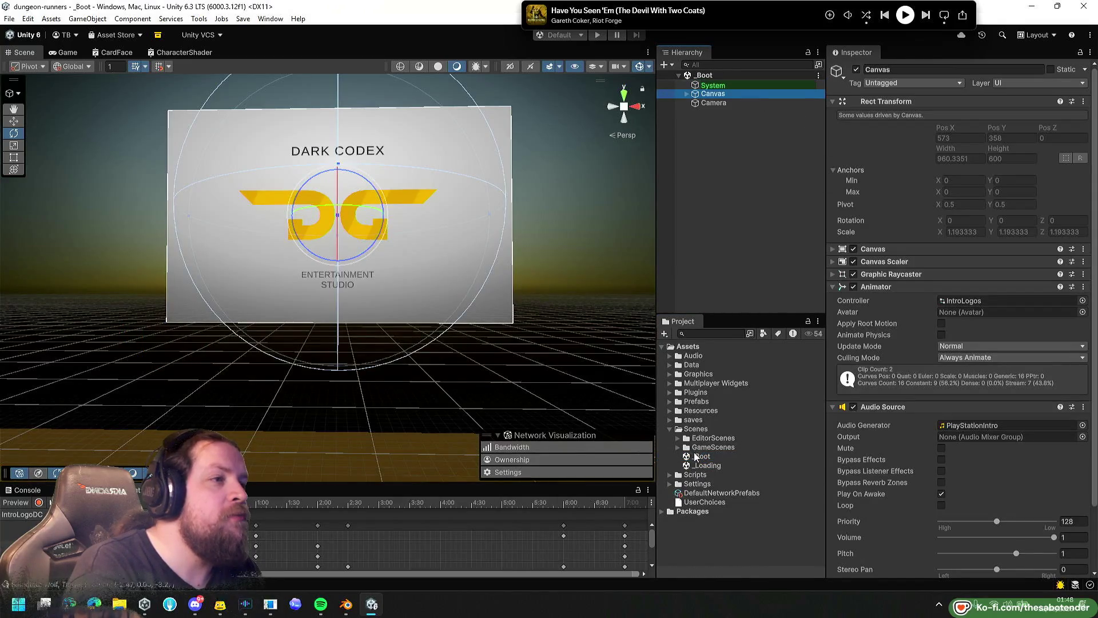
Expand GameScenes, recheck System's Hierarchy Customiser data, then open the MainMenu scene.
{"action": "double_click", "coordinate": [713, 448]}
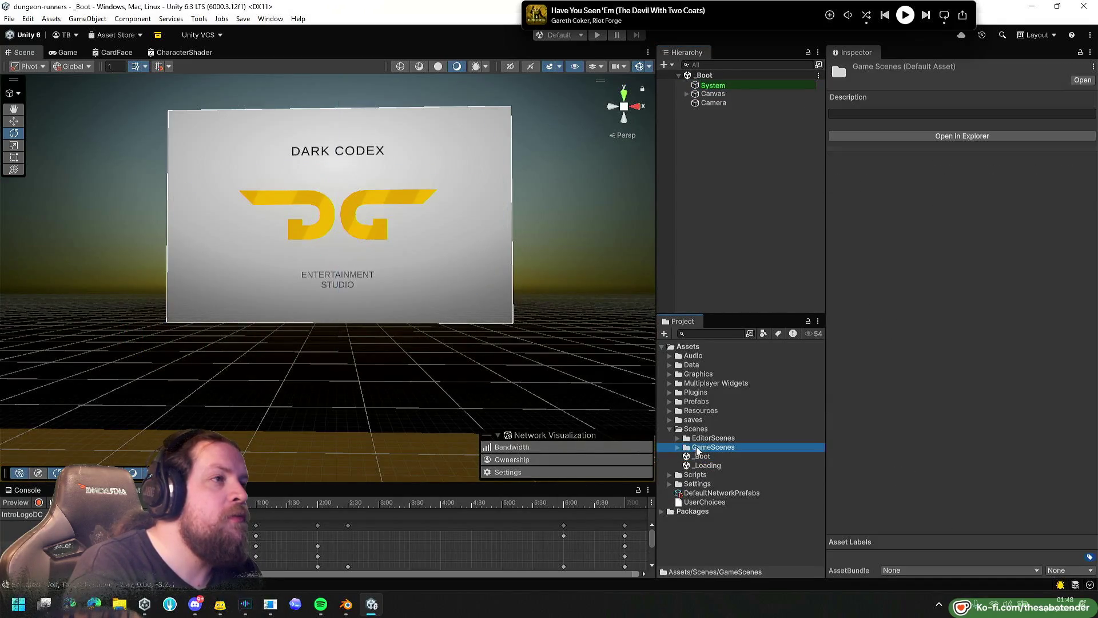
{"action": "left_click", "coordinate": [742, 84]}
{"action": "left_click", "coordinate": [864, 179]}
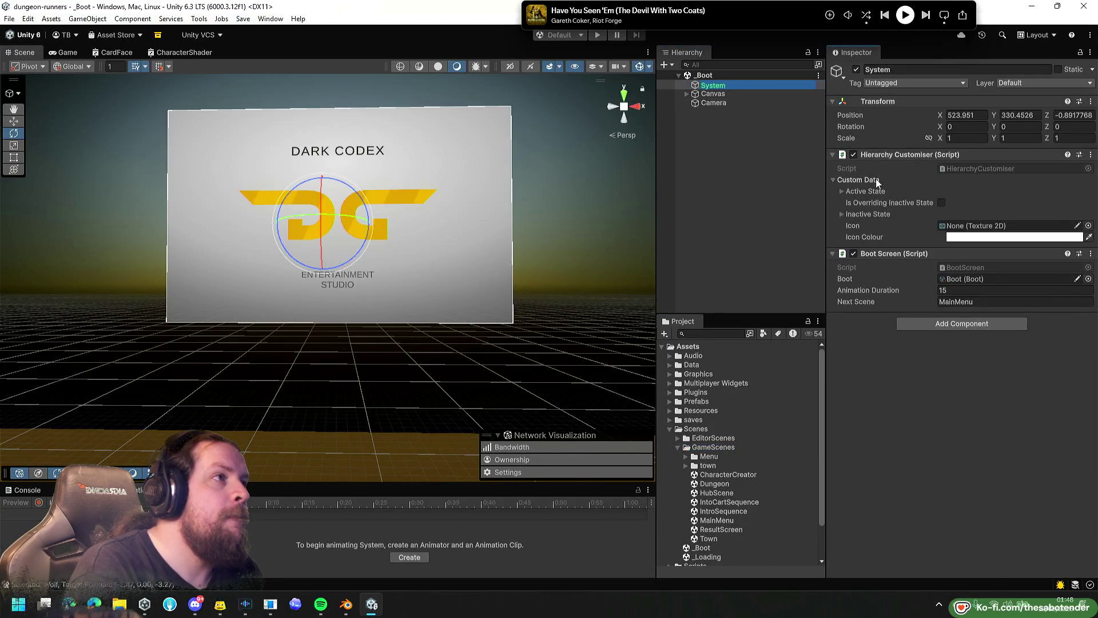
{"action": "left_click", "coordinate": [844, 181]}
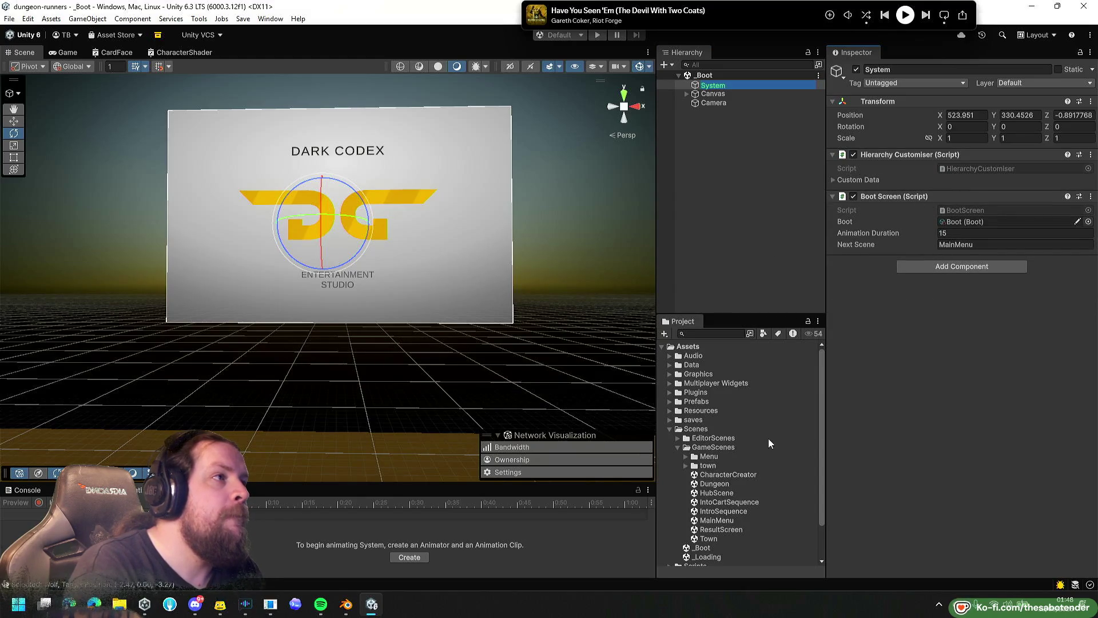
{"action": "double_click", "coordinate": [717, 519]}
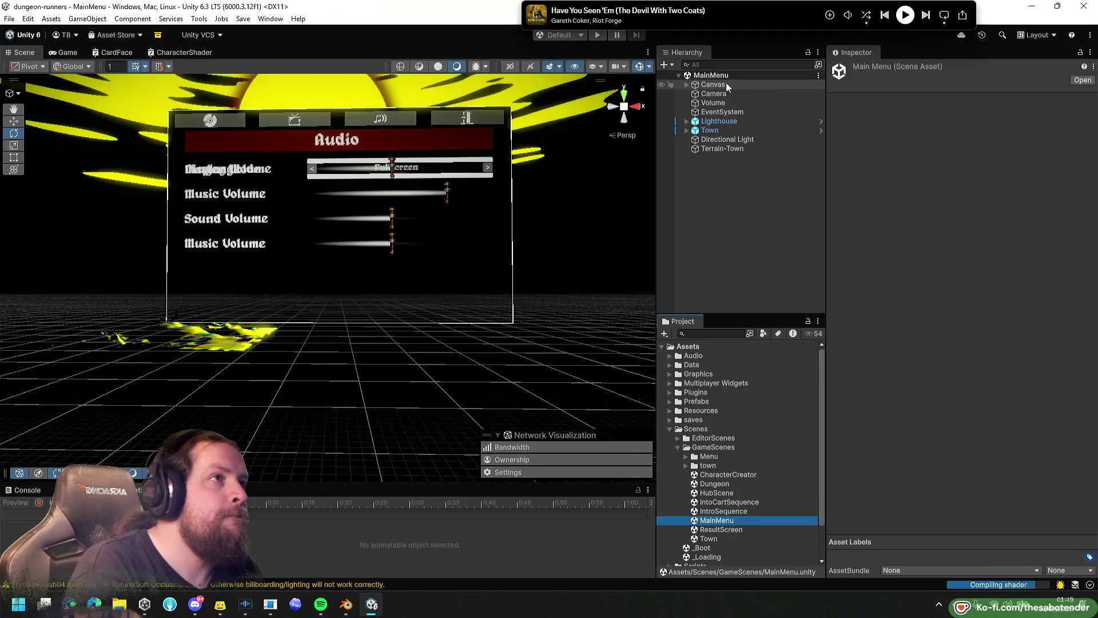
Collapse Scenes and expand Prefabs > Essentials to list the manager prefabs.
{"action": "left_click", "coordinate": [723, 85]}
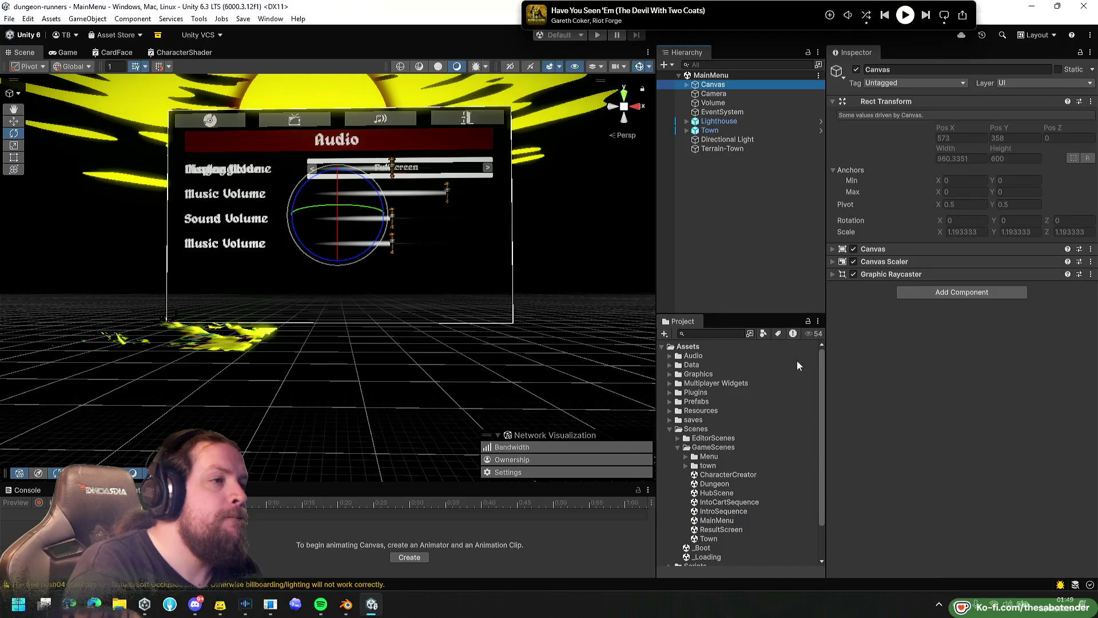
{"action": "left_click", "coordinate": [712, 449]}
{"action": "key", "text": "Up"}
{"action": "key", "text": "Up"}
{"action": "key", "text": "Left"}
{"action": "key", "text": "Up"}
{"action": "key", "text": "Up"}
{"action": "key", "text": "Up"}
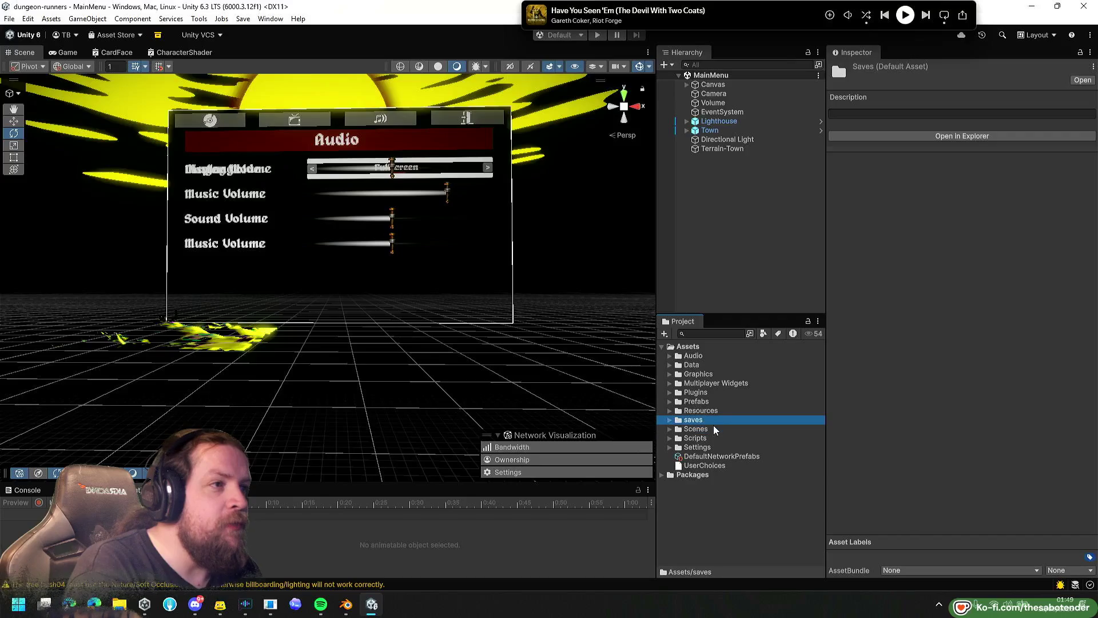
{"action": "key", "text": "Right"}
{"action": "key", "text": "Left"}
{"action": "key", "text": "Right"}
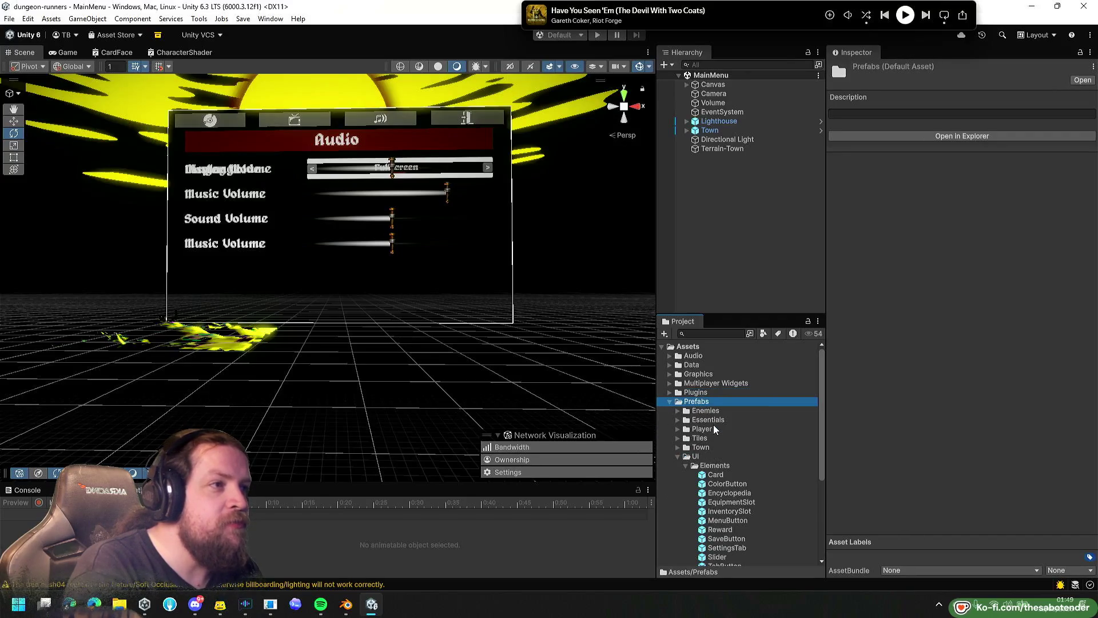
{"action": "left_click", "coordinate": [706, 456]}
{"action": "key", "text": "Left"}
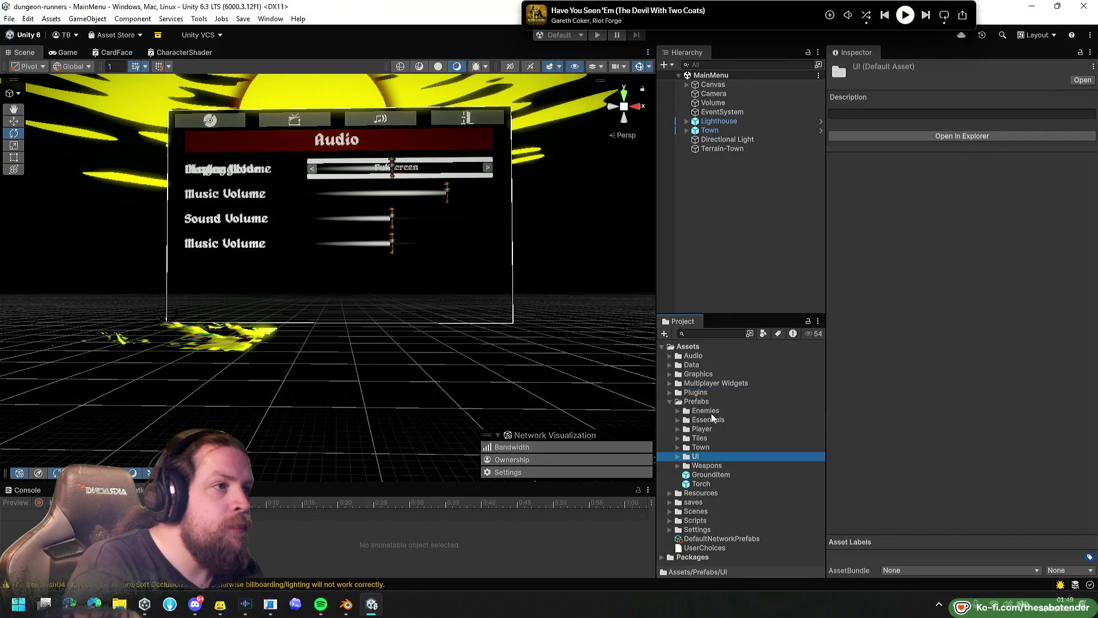
{"action": "left_click", "coordinate": [712, 419]}
{"action": "key", "text": "Right"}
Open the NetworkManager prefab in Prefab Mode, then return to the MainMenu scene.
{"action": "scroll", "coordinate": [760, 423], "scroll_direction": "down", "scroll_amount": 1}
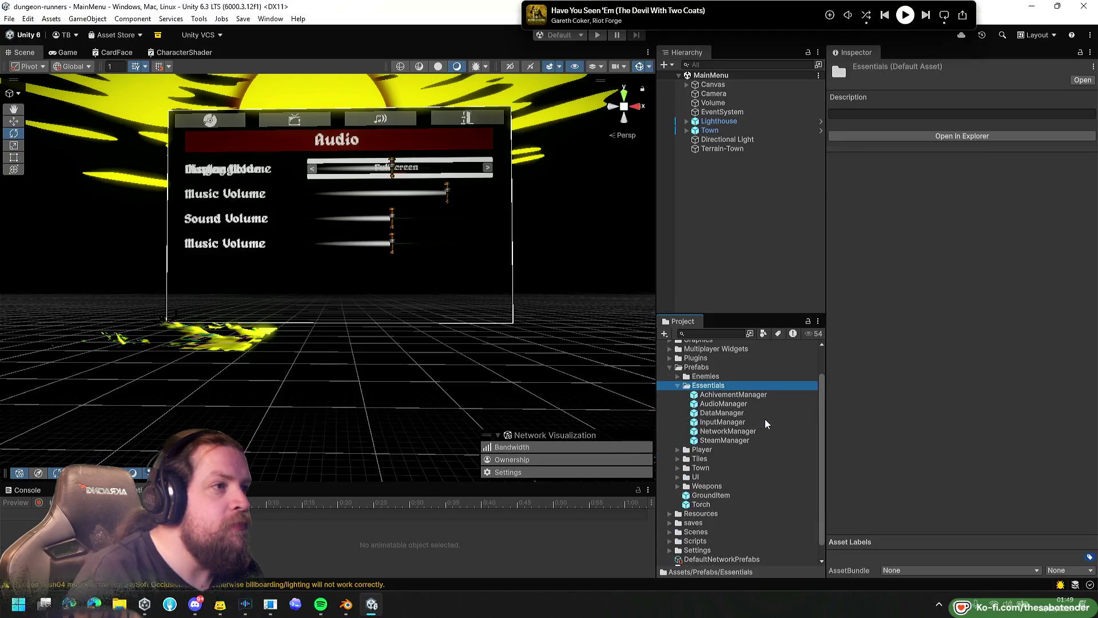
{"action": "double_click", "coordinate": [732, 432]}
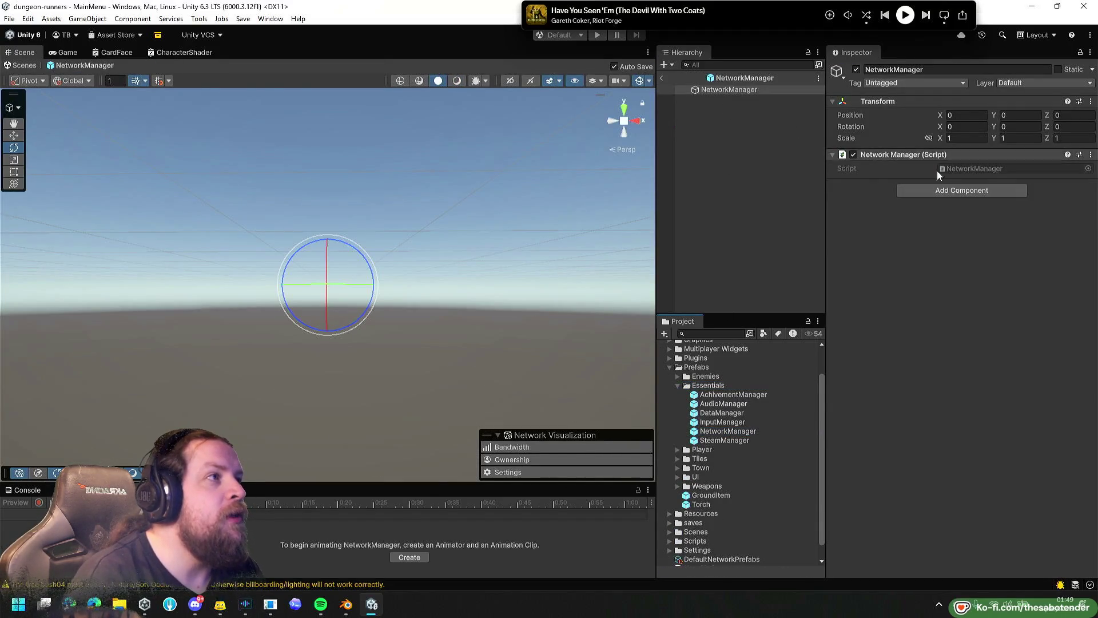
{"action": "left_click", "coordinate": [662, 78]}
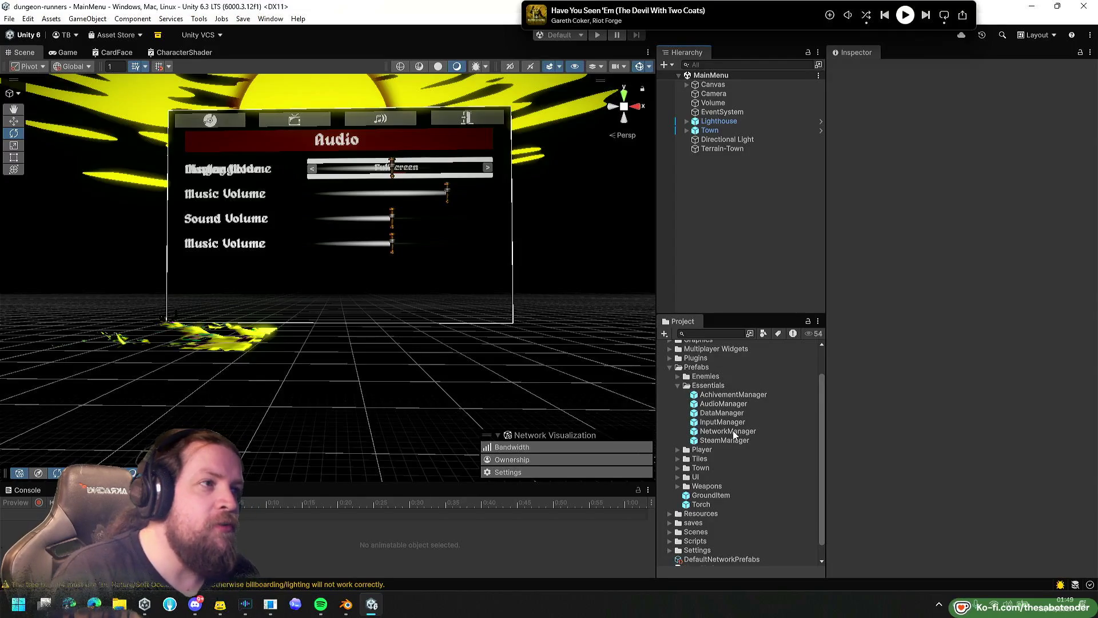
Collapse Prefabs and expand Scenes > GameScenes to show its scenes, such as Town and Dungeon.
{"action": "left_click", "coordinate": [696, 367]}
{"action": "key", "text": "Left"}
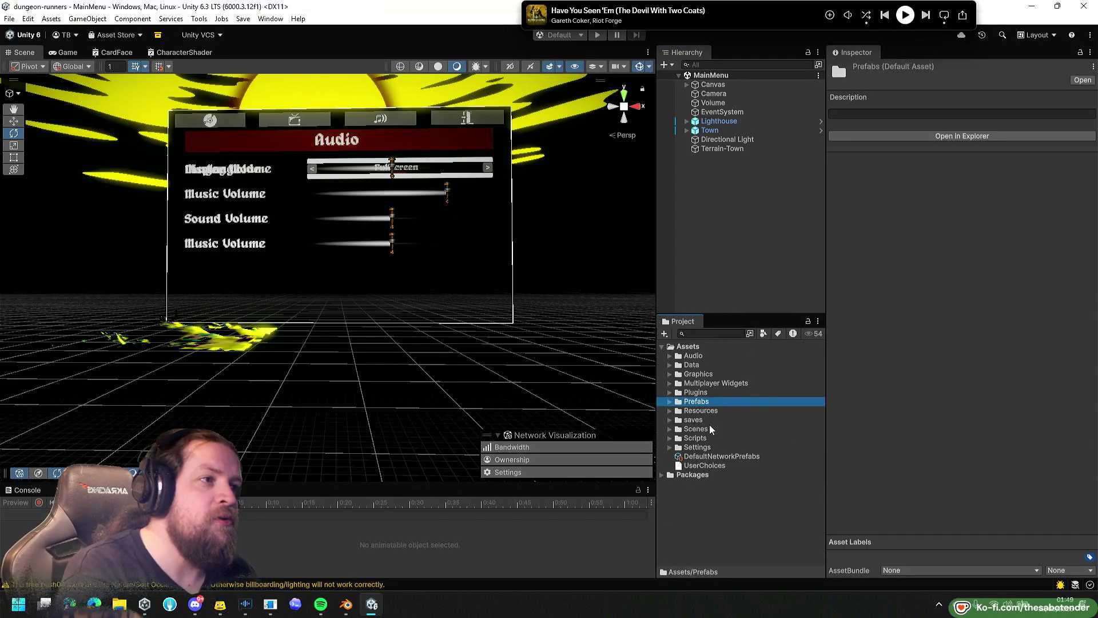
{"action": "left_click", "coordinate": [710, 429]}
{"action": "key", "text": "Right"}
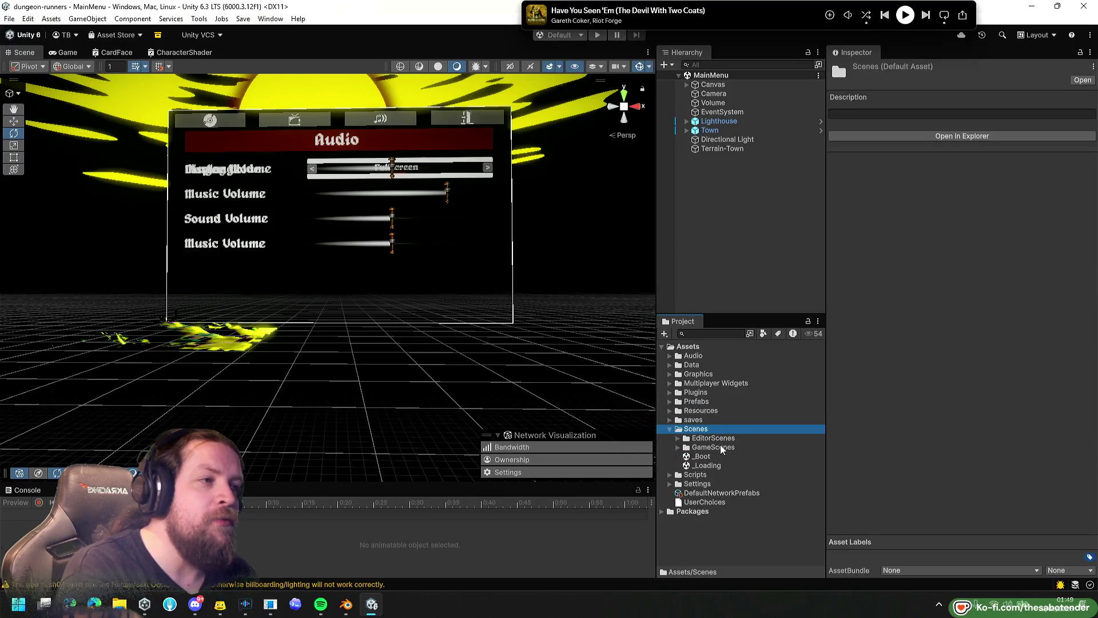
{"action": "left_click", "coordinate": [721, 447]}
{"action": "key", "text": "Right"}
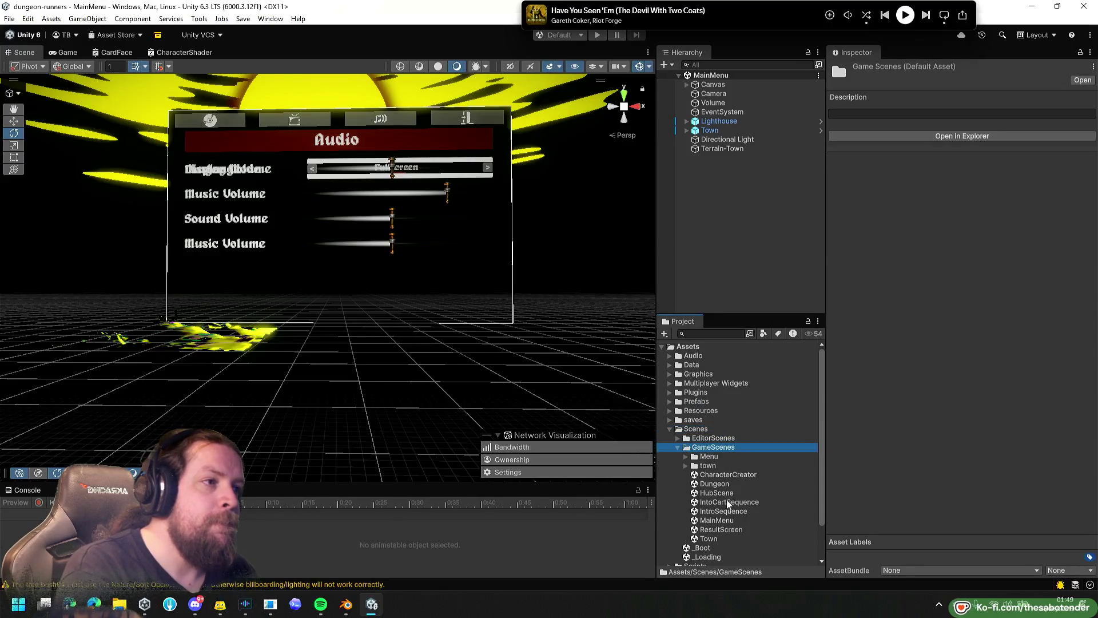
{"action": "scroll", "coordinate": [720, 492], "scroll_direction": "down", "scroll_amount": 2}
Open the Town scene and preview it in the Game view before returning to Scene view.
{"action": "double_click", "coordinate": [709, 504]}
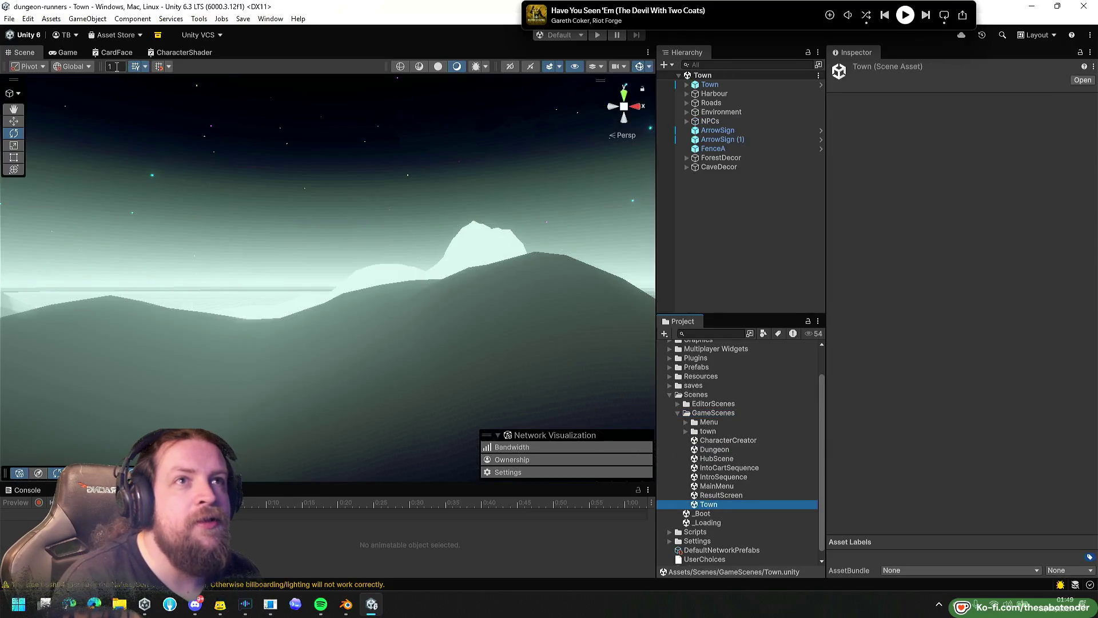
{"action": "left_click", "coordinate": [72, 57]}
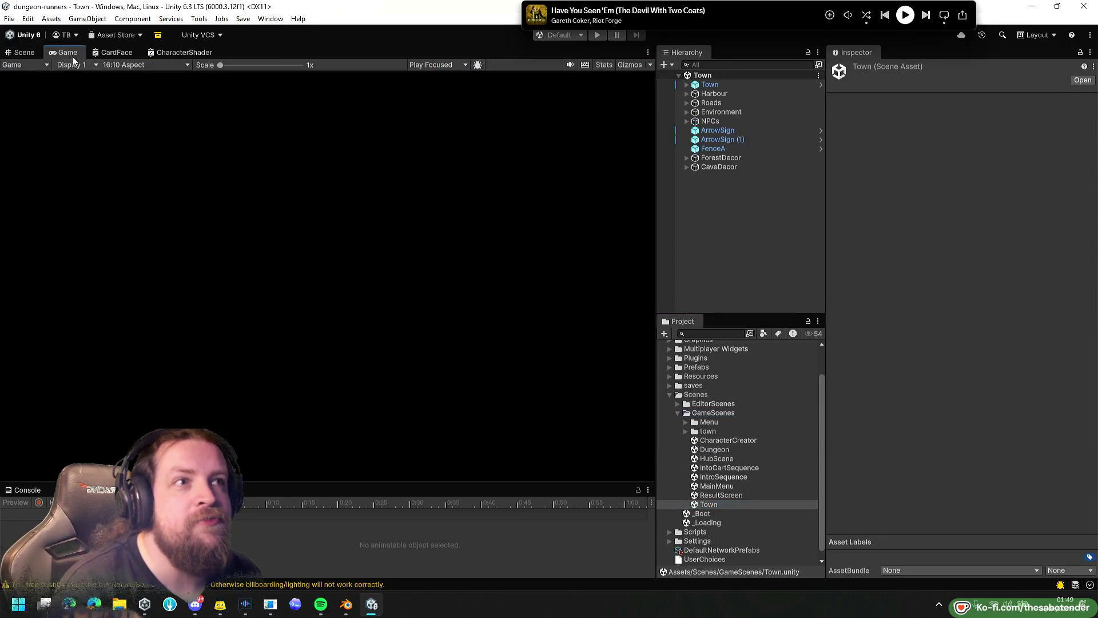
{"action": "left_click", "coordinate": [23, 52]}
Fly the Scene camera through the village past the lighthouse and lamp post toward the well.
{"action": "mouse_move", "coordinate": [381, 305]}
{"action": "left_mouse_down"}
{"action": "mouse_move", "coordinate": [341, 358]}
{"action": "mouse_move", "coordinate": [375, 318]}
{"action": "mouse_move", "coordinate": [72, 308]}
{"action": "left_mouse_up"}
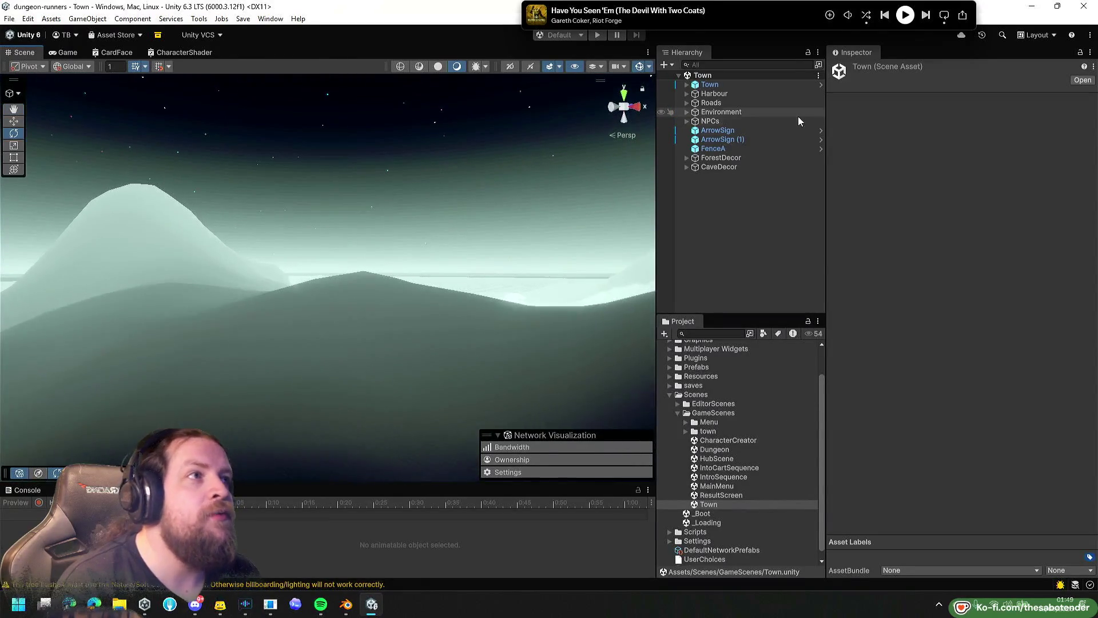
{"action": "left_click", "coordinate": [721, 158]}
{"action": "mouse_move", "coordinate": [455, 233]}
{"action": "left_mouse_down"}
{"action": "mouse_move", "coordinate": [418, 225]}
{"action": "mouse_move", "coordinate": [420, 267]}
{"action": "mouse_move", "coordinate": [577, 276]}
{"action": "mouse_move", "coordinate": [680, 307]}
{"action": "mouse_move", "coordinate": [779, 311]}
{"action": "mouse_move", "coordinate": [665, 314]}
{"action": "mouse_move", "coordinate": [749, 280]}
{"action": "left_mouse_up"}
{"action": "key", "text": "w"}
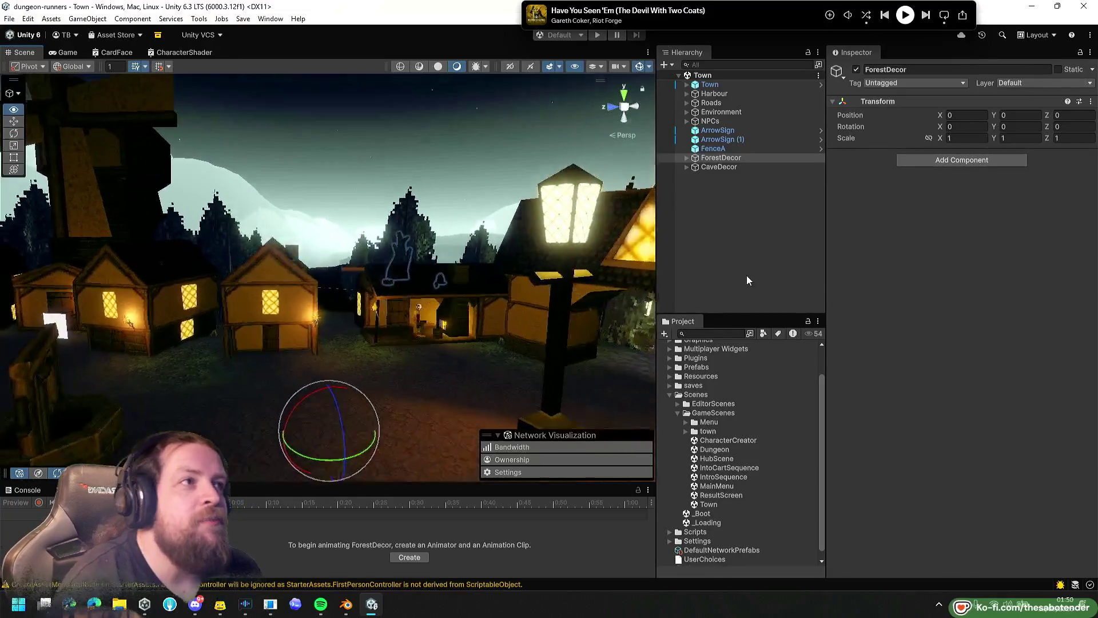
{"action": "left_click", "coordinate": [747, 276]}
{"action": "mouse_move", "coordinate": [550, 263]}
{"action": "left_mouse_down"}
{"action": "mouse_move", "coordinate": [467, 297]}
{"action": "mouse_move", "coordinate": [181, 257]}
{"action": "mouse_move", "coordinate": [1092, 246]}
{"action": "mouse_move", "coordinate": [114, 240]}
{"action": "mouse_move", "coordinate": [249, 216]}
{"action": "mouse_move", "coordinate": [1041, 208]}
{"action": "mouse_move", "coordinate": [172, 217]}
{"action": "mouse_move", "coordinate": [515, 228]}
{"action": "mouse_move", "coordinate": [423, 229]}
{"action": "left_mouse_up"}
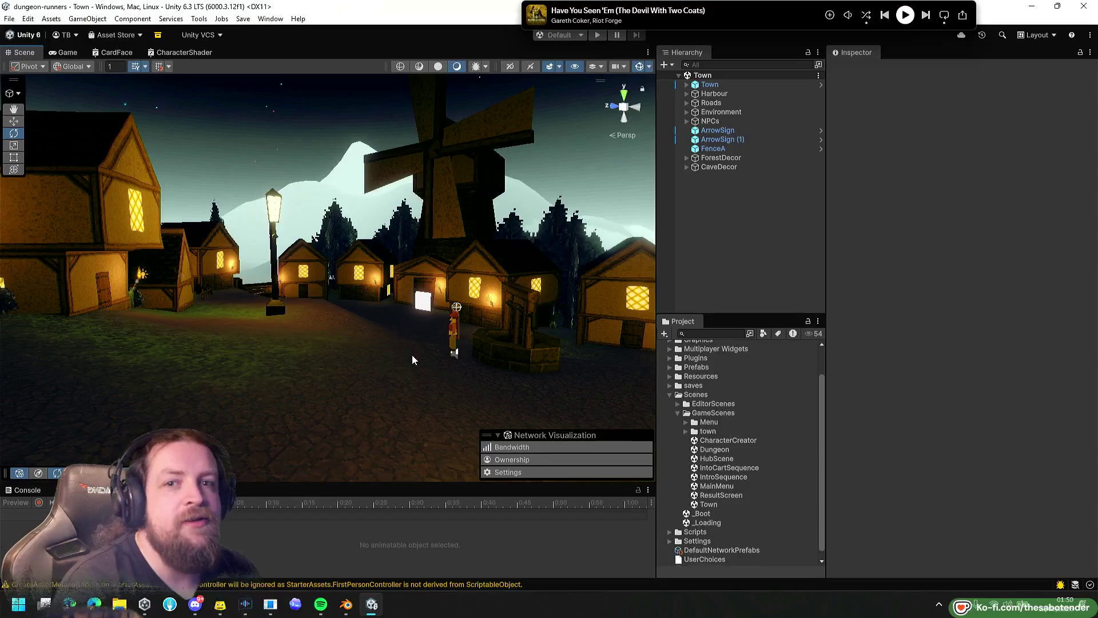
{"action": "mouse_move", "coordinate": [403, 338]}
{"action": "left_mouse_down"}
{"action": "mouse_move", "coordinate": [355, 327]}
{"action": "mouse_move", "coordinate": [406, 333]}
{"action": "left_mouse_up"}
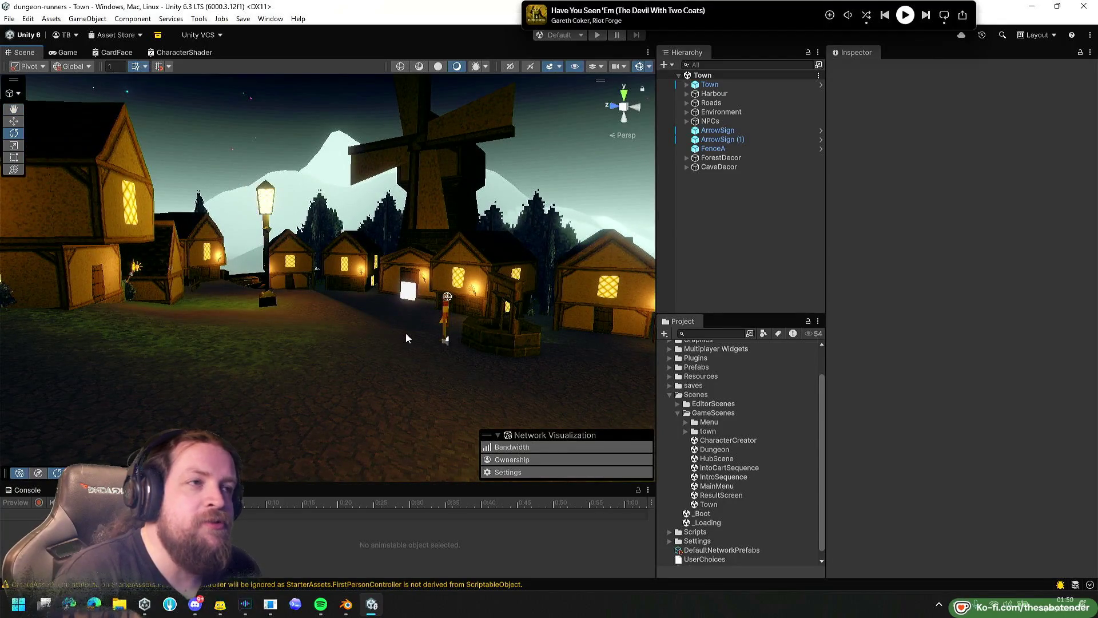
{"action": "mouse_move", "coordinate": [406, 333]}
{"action": "left_mouse_down"}
{"action": "mouse_move", "coordinate": [450, 318]}
{"action": "mouse_move", "coordinate": [545, 321]}
{"action": "mouse_move", "coordinate": [479, 252]}
{"action": "mouse_move", "coordinate": [283, 252]}
{"action": "mouse_move", "coordinate": [974, 310]}
{"action": "mouse_move", "coordinate": [813, 217]}
{"action": "mouse_move", "coordinate": [37, 227]}
{"action": "mouse_move", "coordinate": [821, 265]}
{"action": "mouse_move", "coordinate": [523, 265]}
{"action": "mouse_move", "coordinate": [478, 252]}
{"action": "left_mouse_up"}
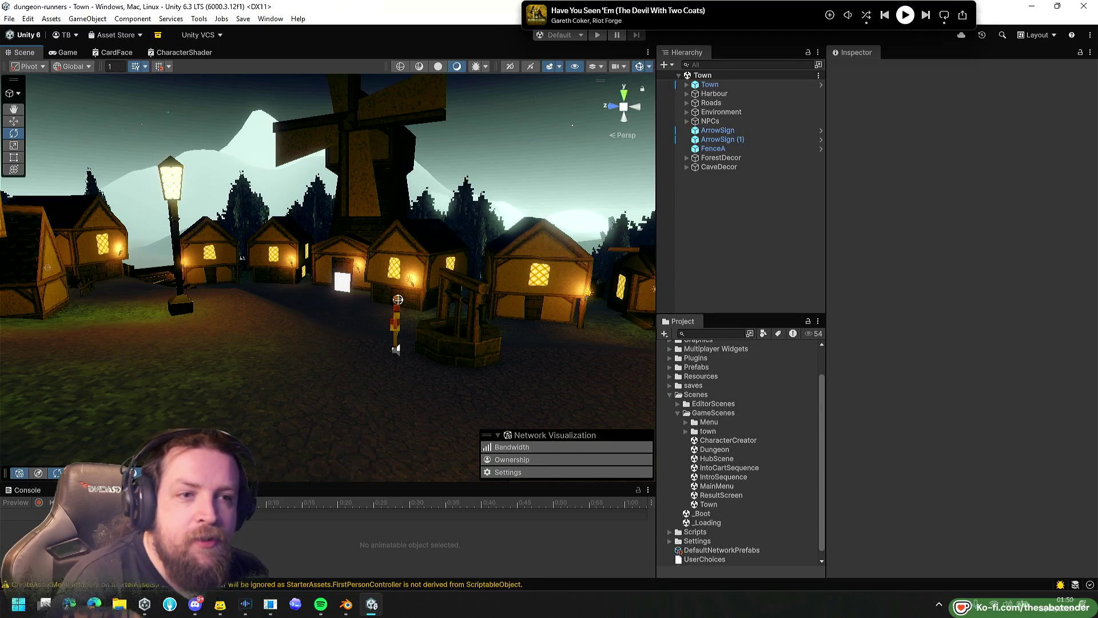
{"action": "left_click", "coordinate": [94, 603]}
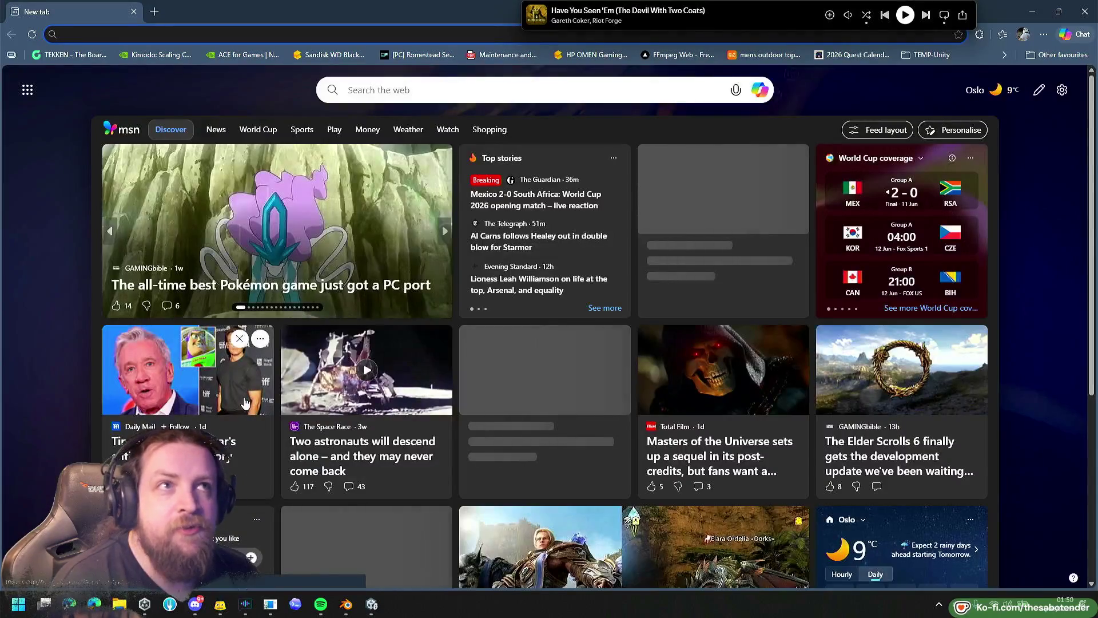
Go to Notion and open the Delvr: Dungeon Runner GDD page.
{"action": "type", "text": "notion"}
{"action": "key", "text": "Return"}
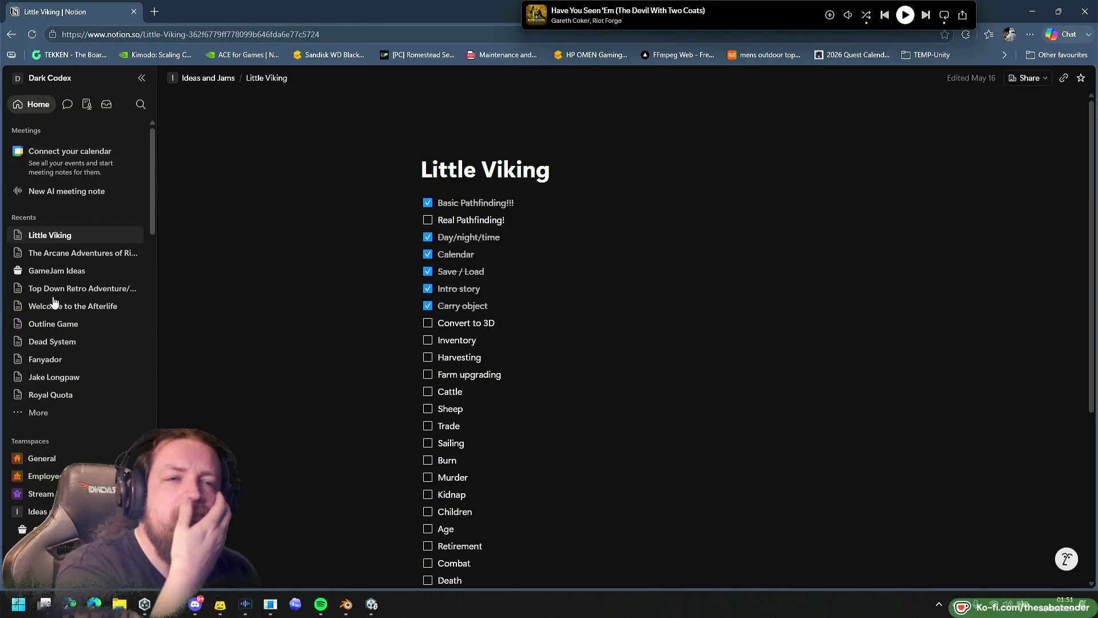
{"action": "scroll", "coordinate": [69, 350], "scroll_direction": "down", "scroll_amount": 2}
{"action": "scroll", "coordinate": [71, 348], "scroll_direction": "up", "scroll_amount": 2}
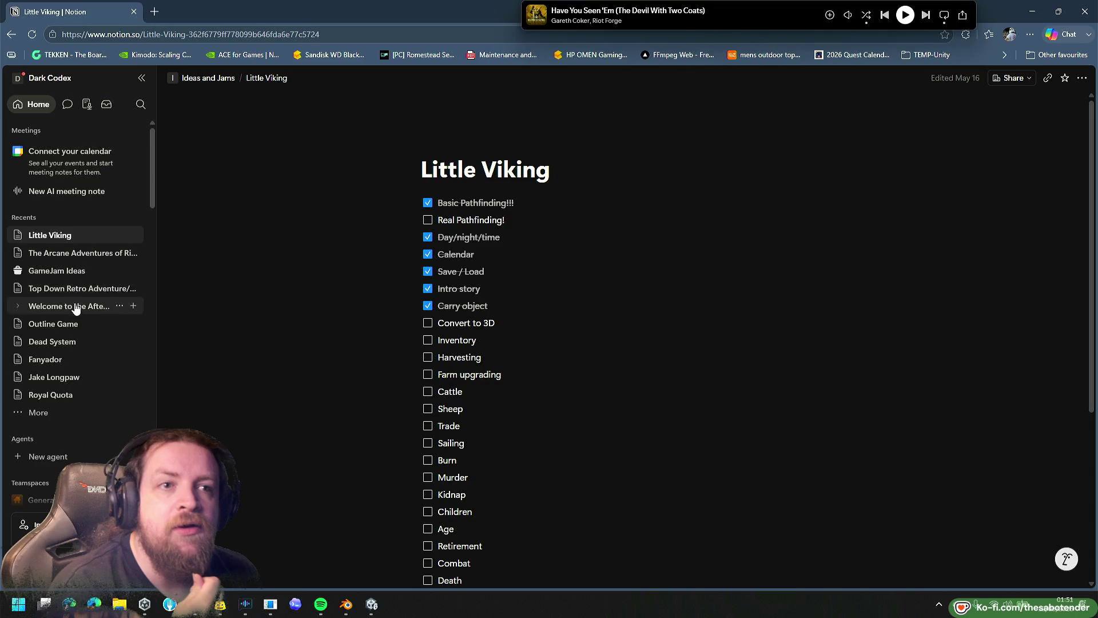
{"action": "scroll", "coordinate": [79, 320], "scroll_direction": "down", "scroll_amount": 2}
{"action": "scroll", "coordinate": [80, 320], "scroll_direction": "down", "scroll_amount": 6}
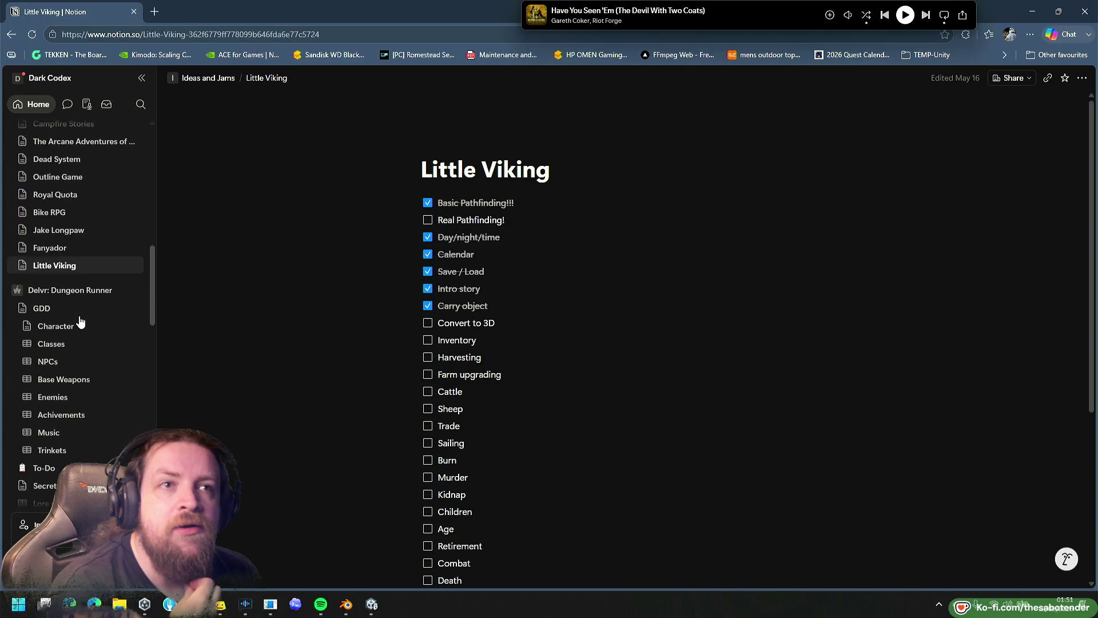
{"action": "left_click", "coordinate": [54, 308]}
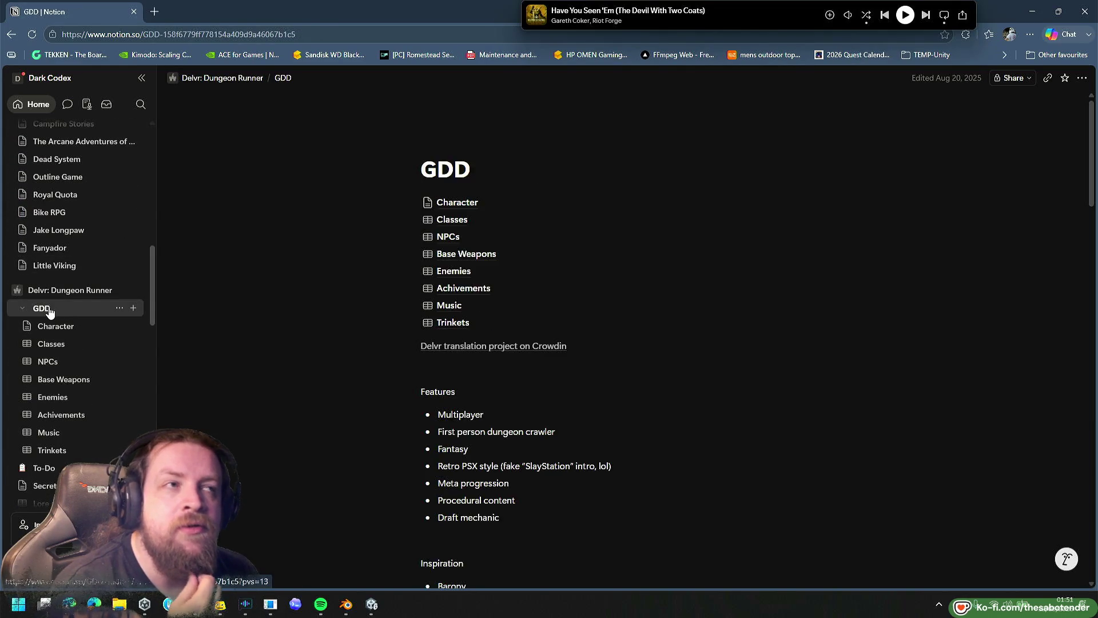
Scroll the GDD page, then open the project's To-Do board.
{"action": "scroll", "coordinate": [204, 355], "scroll_direction": "down", "scroll_amount": 1}
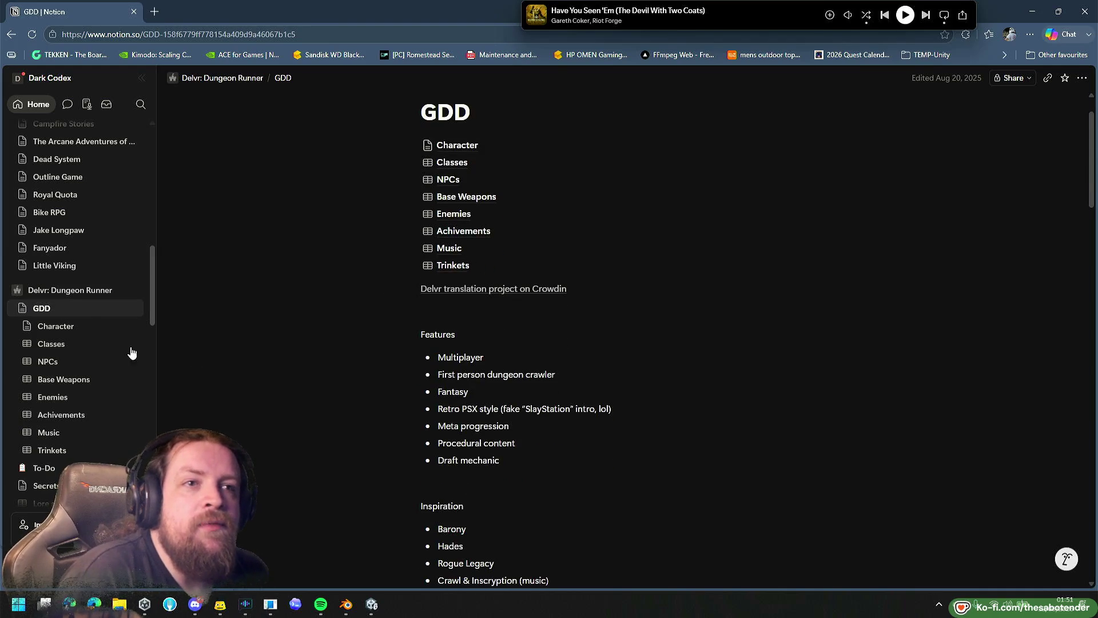
{"action": "scroll", "coordinate": [86, 306], "scroll_direction": "down", "scroll_amount": 1}
{"action": "left_click", "coordinate": [54, 409]}
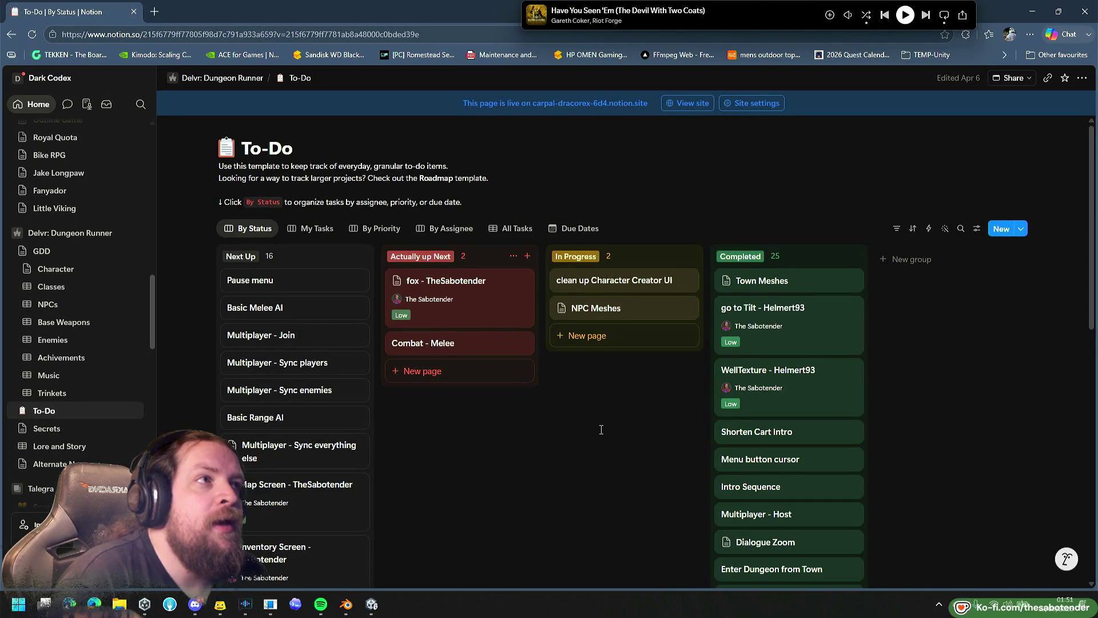
{"action": "scroll", "coordinate": [601, 430], "scroll_direction": "down", "scroll_amount": 2}
{"action": "scroll", "coordinate": [601, 430], "scroll_direction": "up", "scroll_amount": 1}
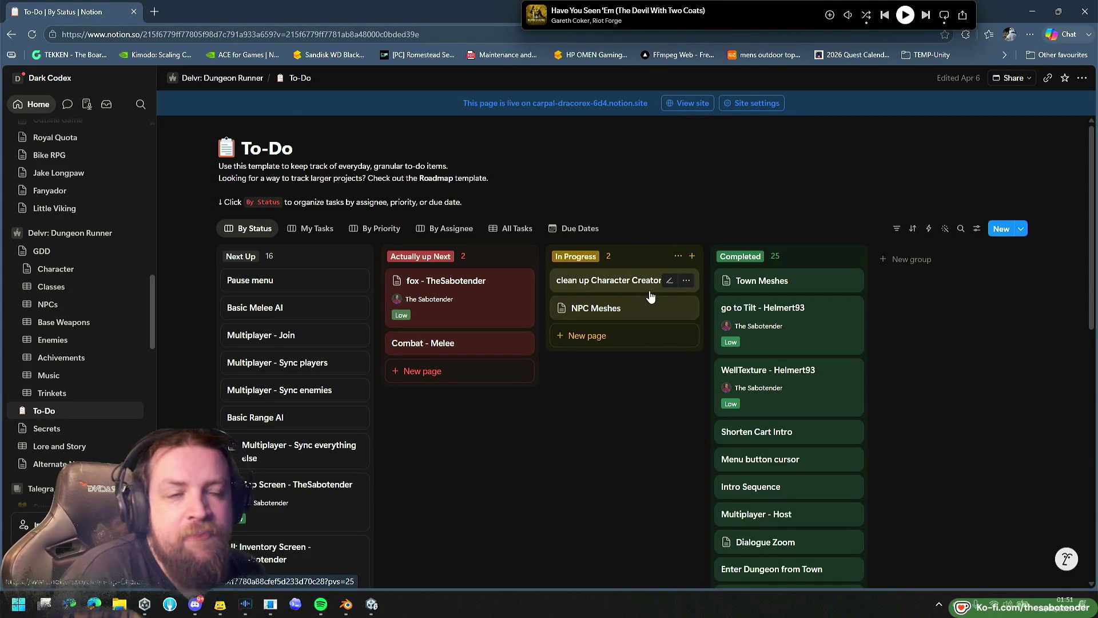
{"action": "left_click", "coordinate": [614, 309]}
{"action": "scroll", "coordinate": [898, 343], "scroll_direction": "down", "scroll_amount": 4}
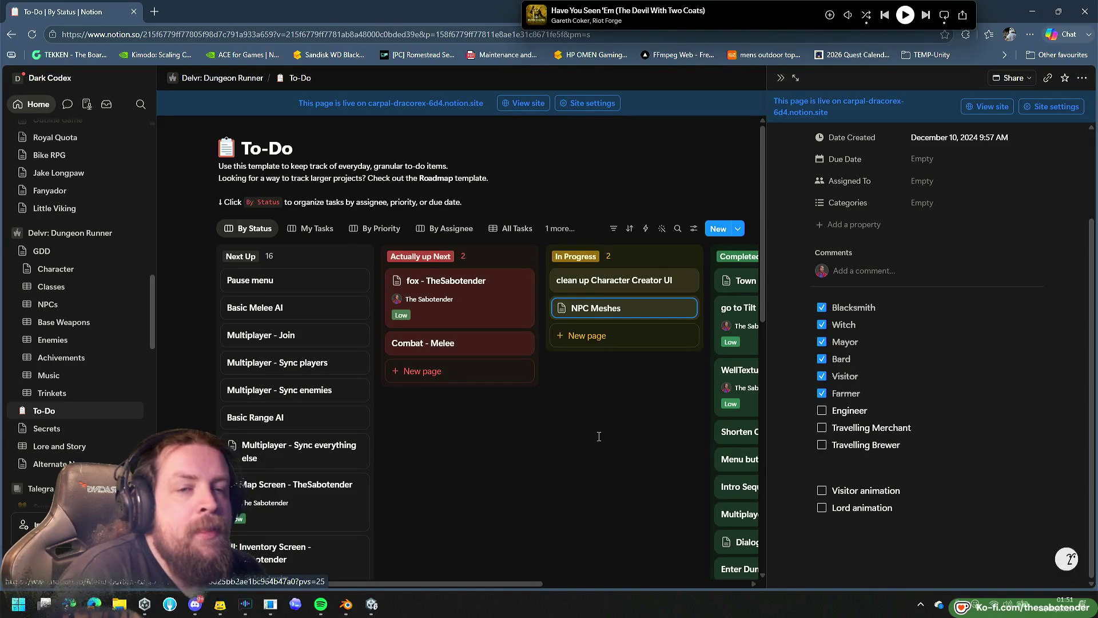
{"action": "left_click", "coordinate": [624, 424]}
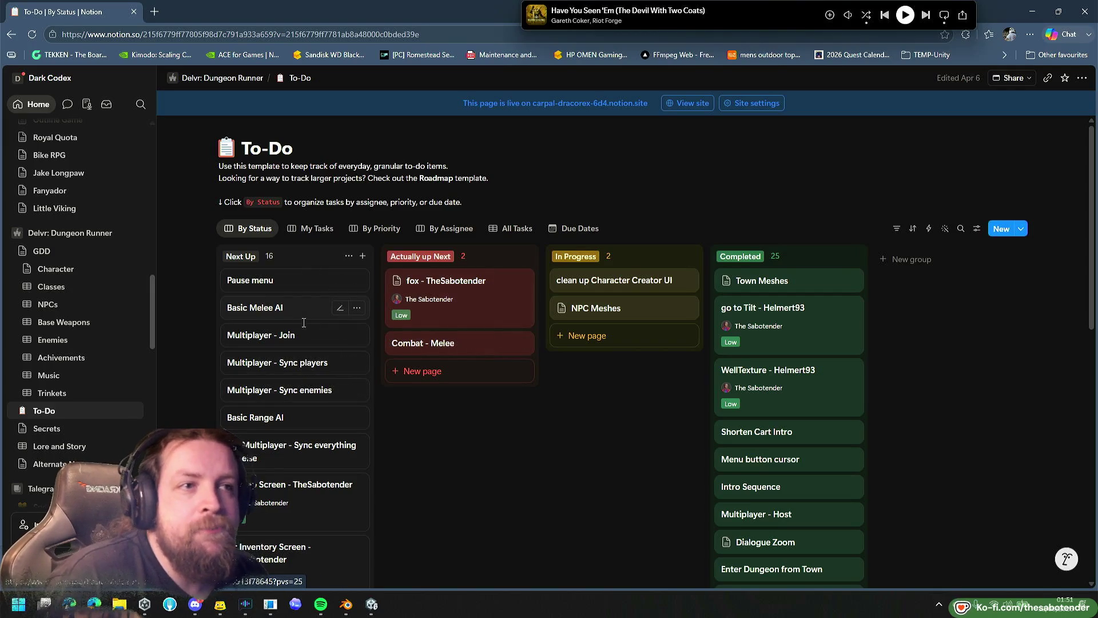
{"action": "scroll", "coordinate": [321, 292], "scroll_direction": "down", "scroll_amount": 3}
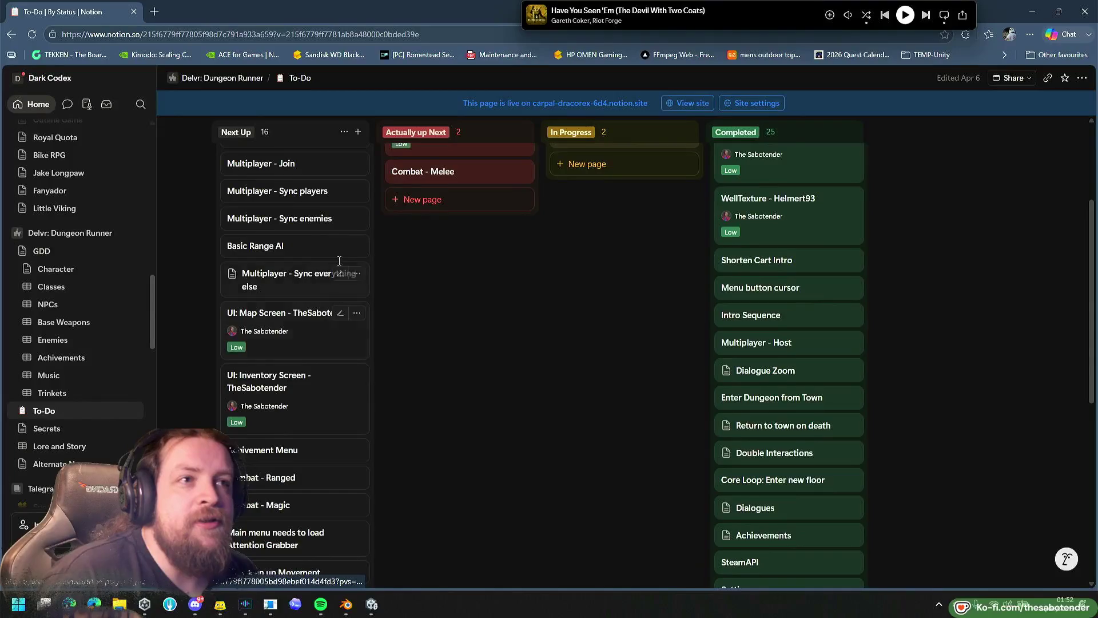
{"action": "scroll", "coordinate": [337, 275], "scroll_direction": "down", "scroll_amount": 5}
{"action": "scroll", "coordinate": [330, 299], "scroll_direction": "up", "scroll_amount": 6}
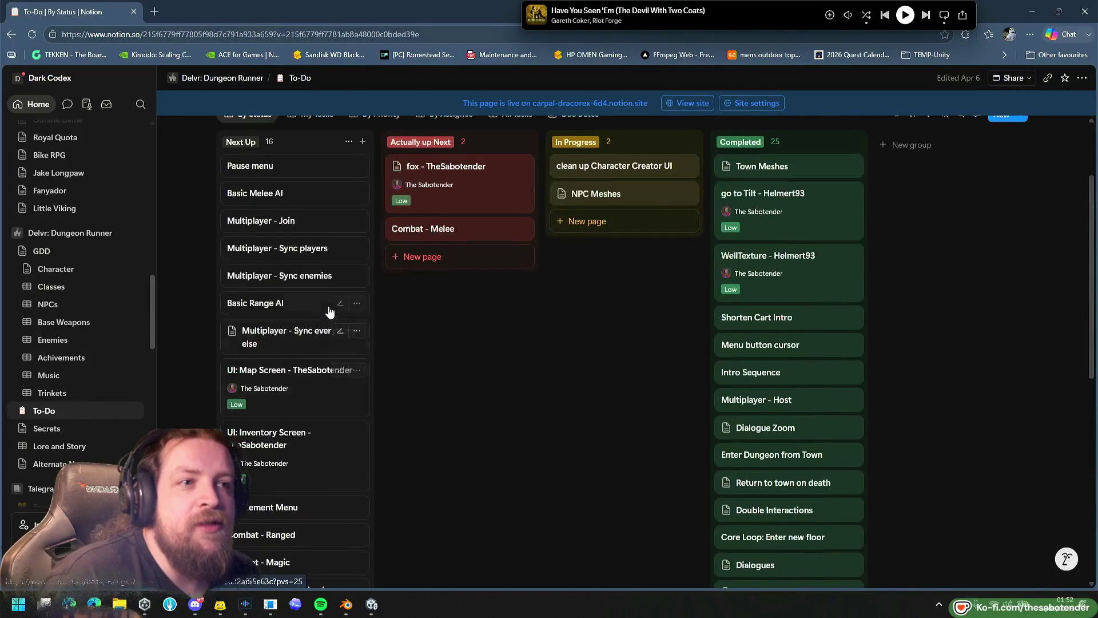
{"action": "scroll", "coordinate": [395, 316], "scroll_direction": "up", "scroll_amount": 2}
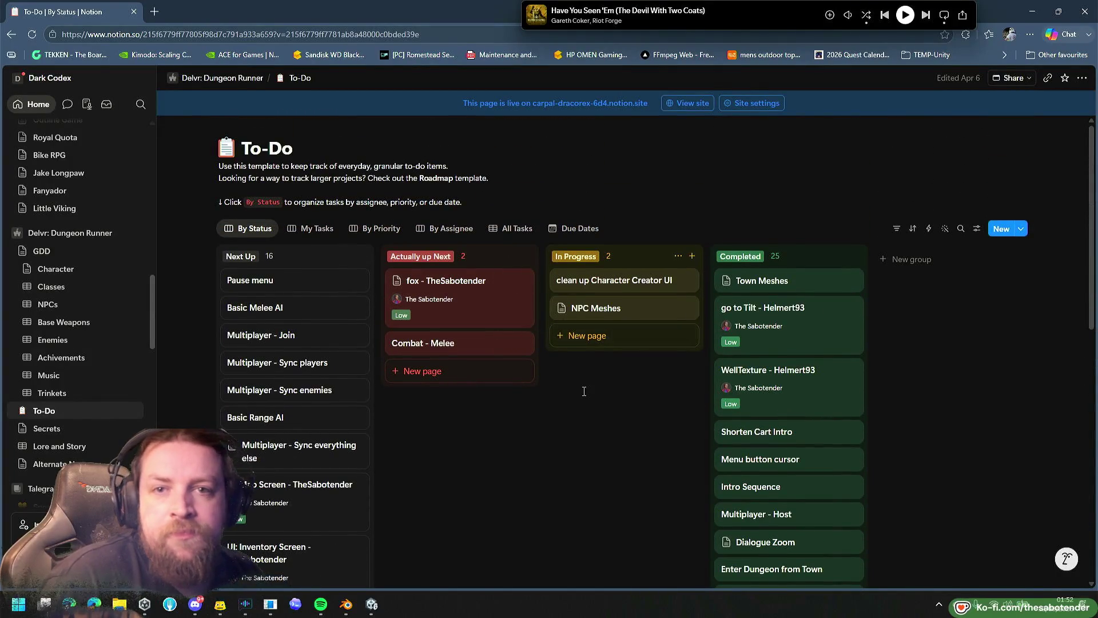
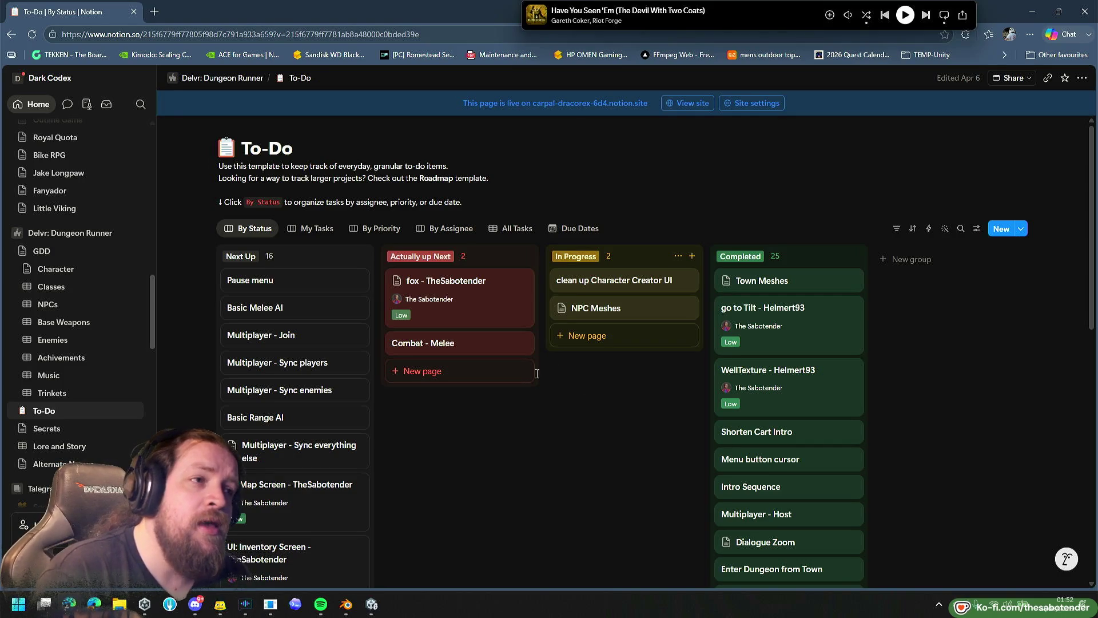
Switch from the Notion Dungeon Runner to-do board to the Unity editor showing the Town scene.
{"action": "left_click", "coordinate": [371, 606]}
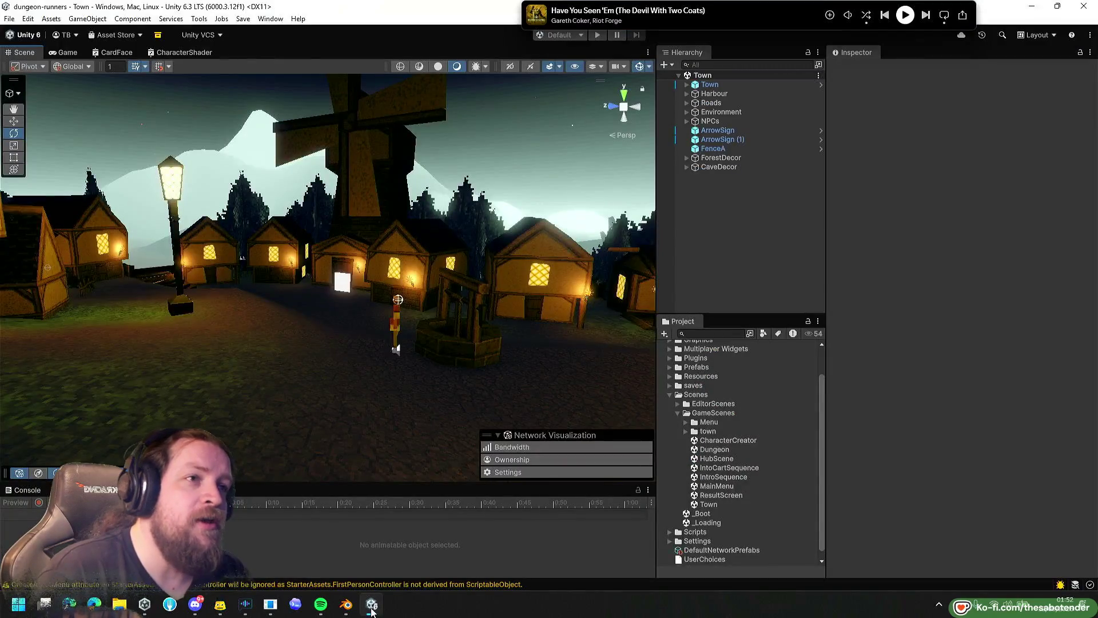
Turn the Scene view toward the well and collapse the GameScenes folder in the Project window.
{"action": "left_click_drag", "start_coordinate": [593, 336], "coordinate": [532, 338]}
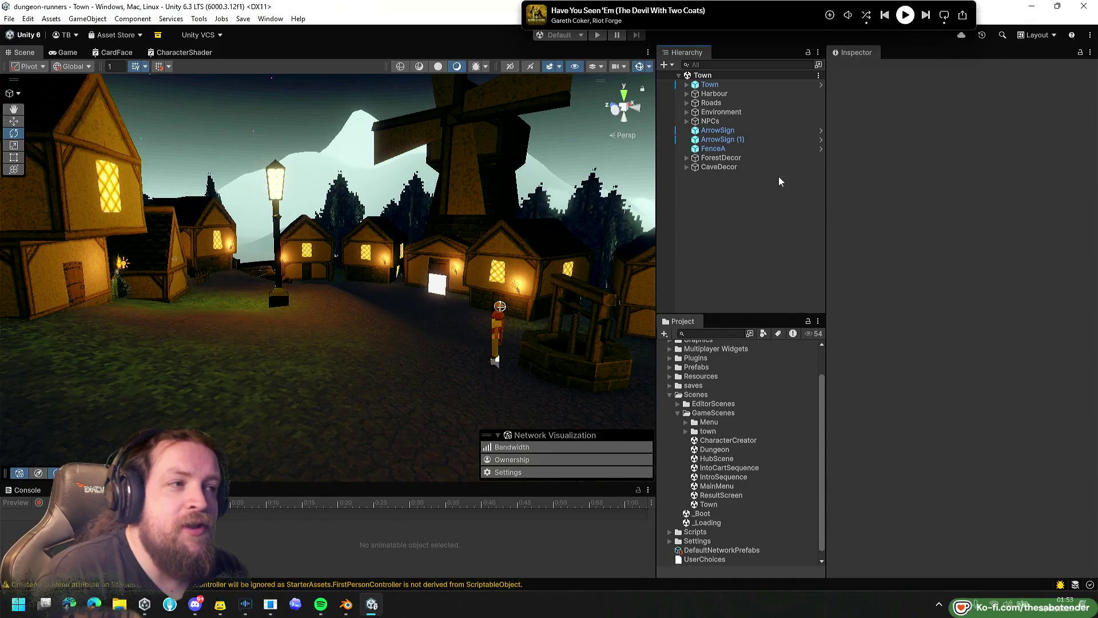
{"action": "left_click", "coordinate": [679, 413]}
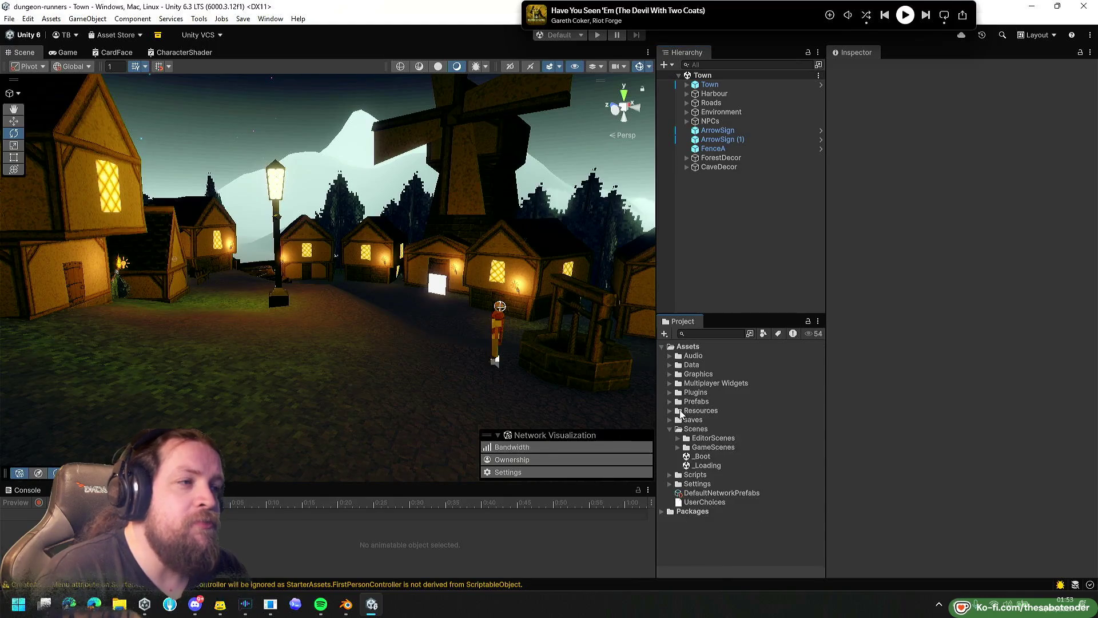
Collapse the Scenes and Plugins asset folders and expand the Scripts folder.
{"action": "left_click", "coordinate": [710, 376]}
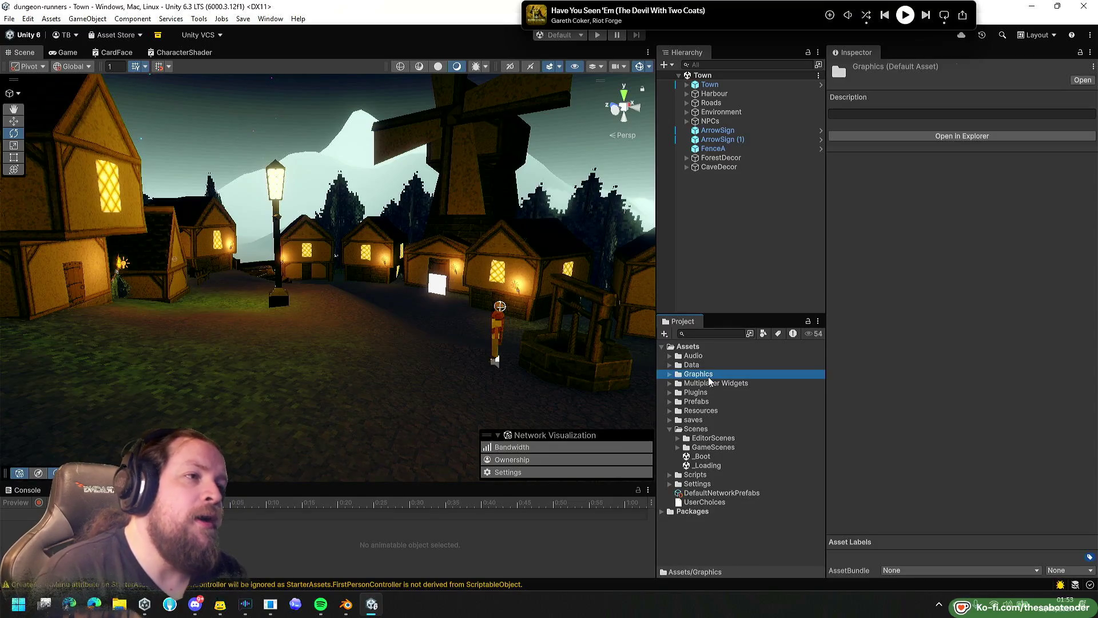
{"action": "key", "text": "Down"}
{"action": "key", "text": "Down"}
{"action": "key", "text": "Down"}
{"action": "key", "text": "Left"}
{"action": "key", "text": "Up"}
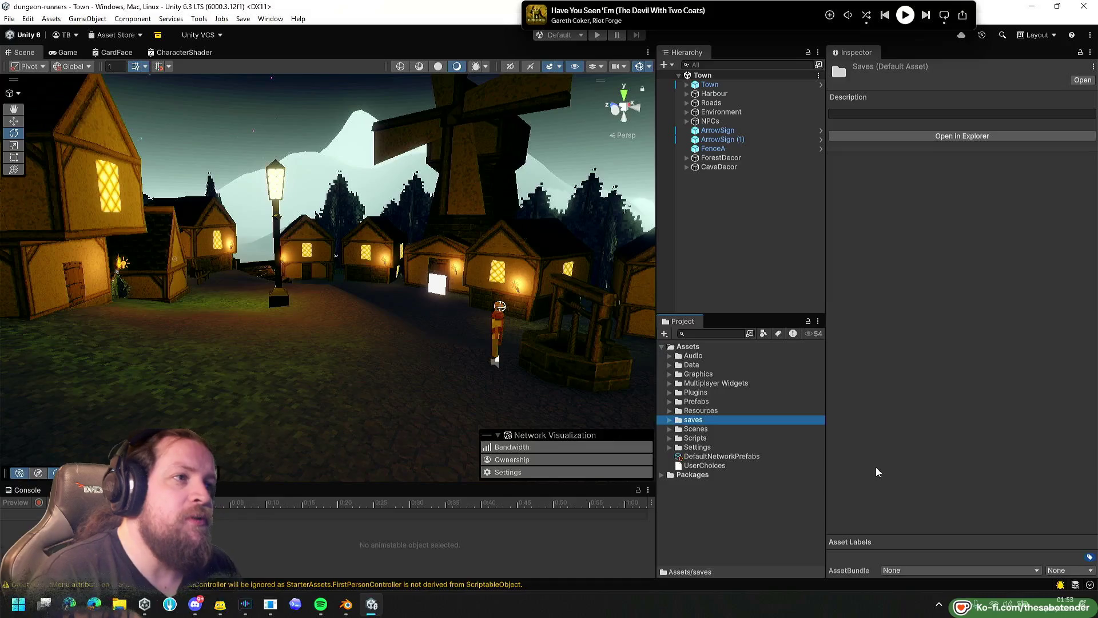
{"action": "key", "text": "Up"}
{"action": "key", "text": "Up"}
{"action": "key", "text": "Up"}
{"action": "key", "text": "Right"}
{"action": "key", "text": "Left"}
{"action": "key", "text": "Up"}
{"action": "key", "text": "Up"}
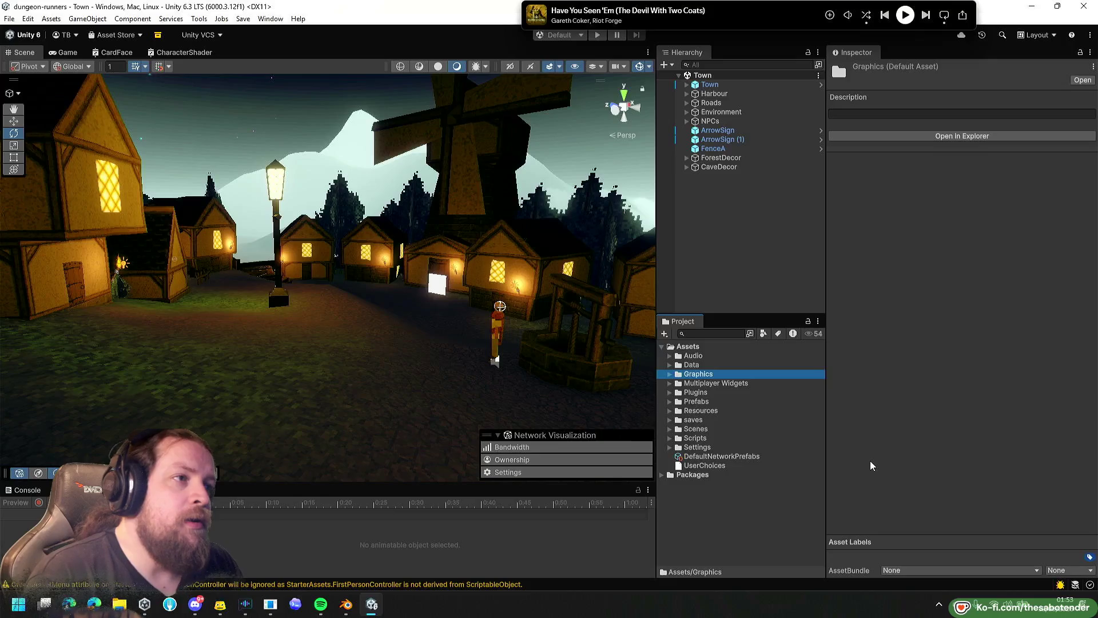
{"action": "key", "text": "Down"}
{"action": "key", "text": "Down"}
{"action": "key", "text": "Down"}
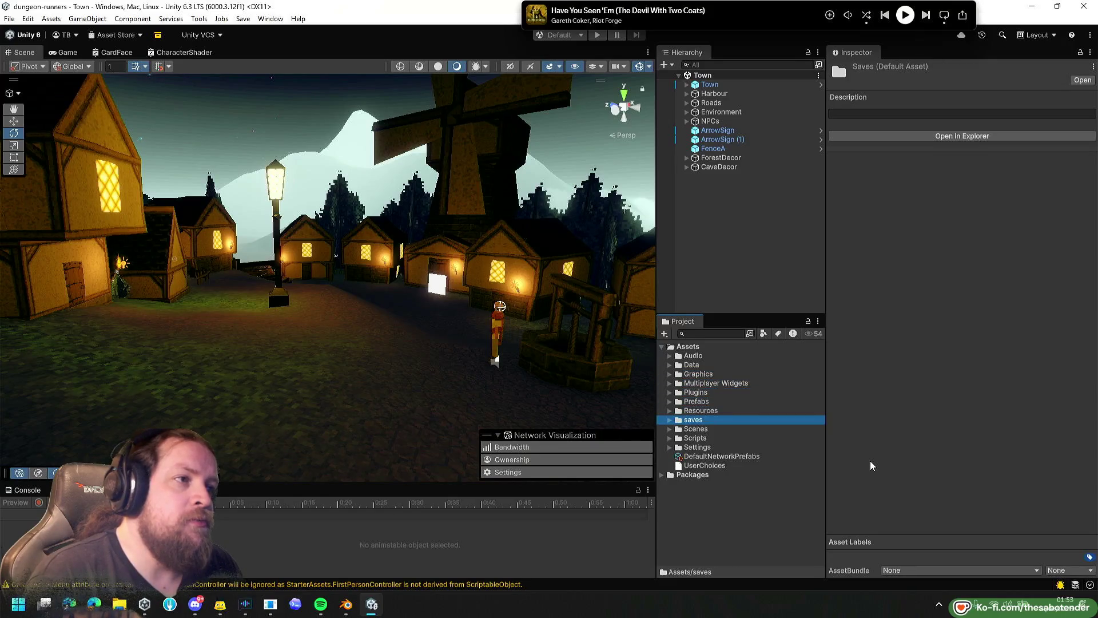
{"action": "key", "text": "Right"}
{"action": "key", "text": "Down"}
{"action": "key", "text": "Down"}
{"action": "key", "text": "Down"}
{"action": "key", "text": "Left"}
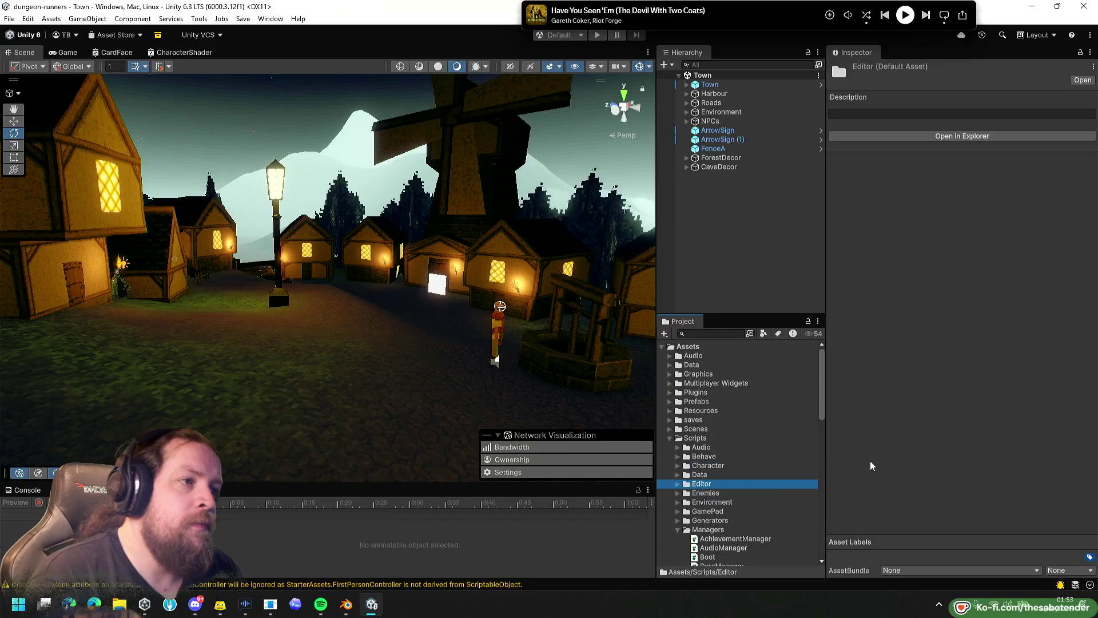
Expand the Generators and DungeonGenerator folders to reveal the generator scripts.
{"action": "scroll", "coordinate": [755, 441], "scroll_direction": "down", "scroll_amount": 3}
{"action": "scroll", "coordinate": [754, 446], "scroll_direction": "down", "scroll_amount": 2}
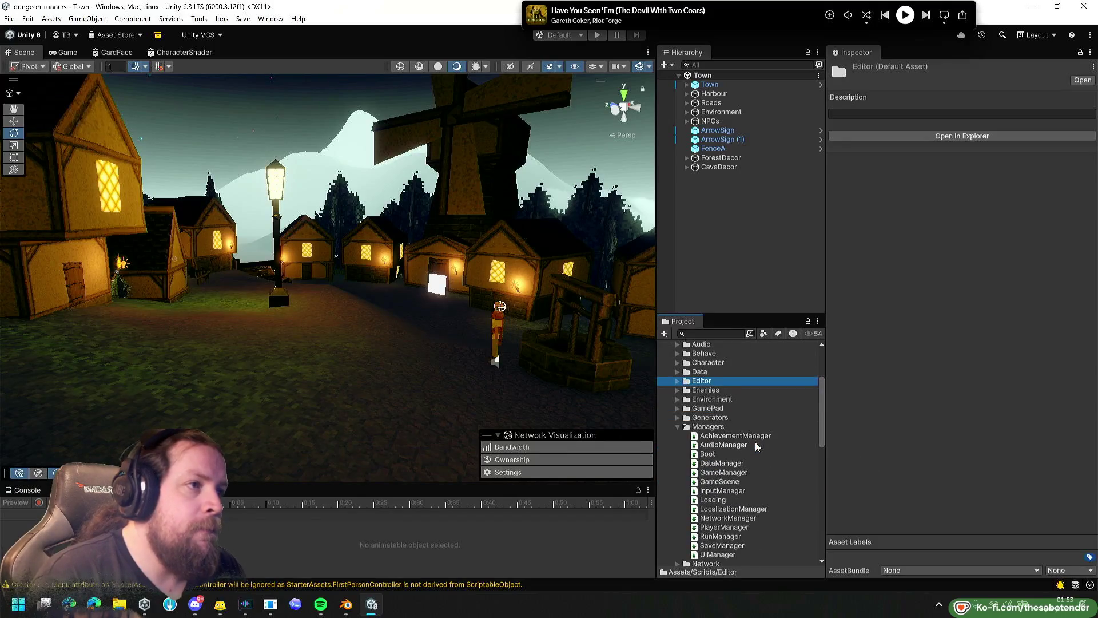
{"action": "key", "text": "Down"}
{"action": "key", "text": "Down"}
{"action": "key", "text": "Down"}
{"action": "key", "text": "Left"}
{"action": "key", "text": "Up"}
{"action": "key", "text": "Right"}
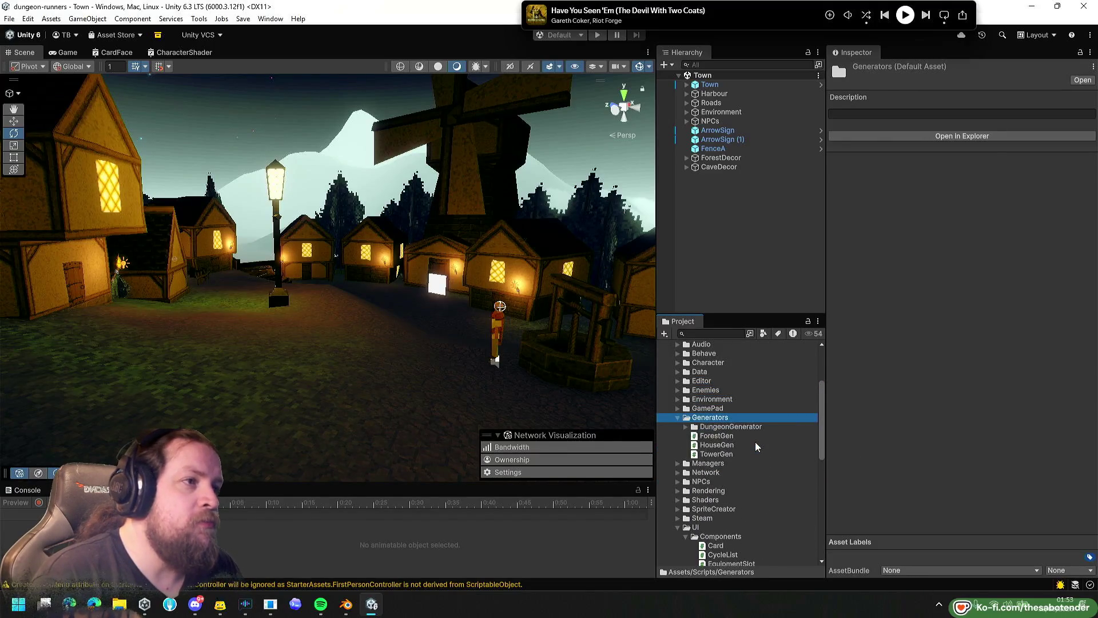
{"action": "key", "text": "Down"}
{"action": "key", "text": "Right"}
{"action": "key", "text": "Down"}
{"action": "key", "text": "Down"}
{"action": "key", "text": "Down"}
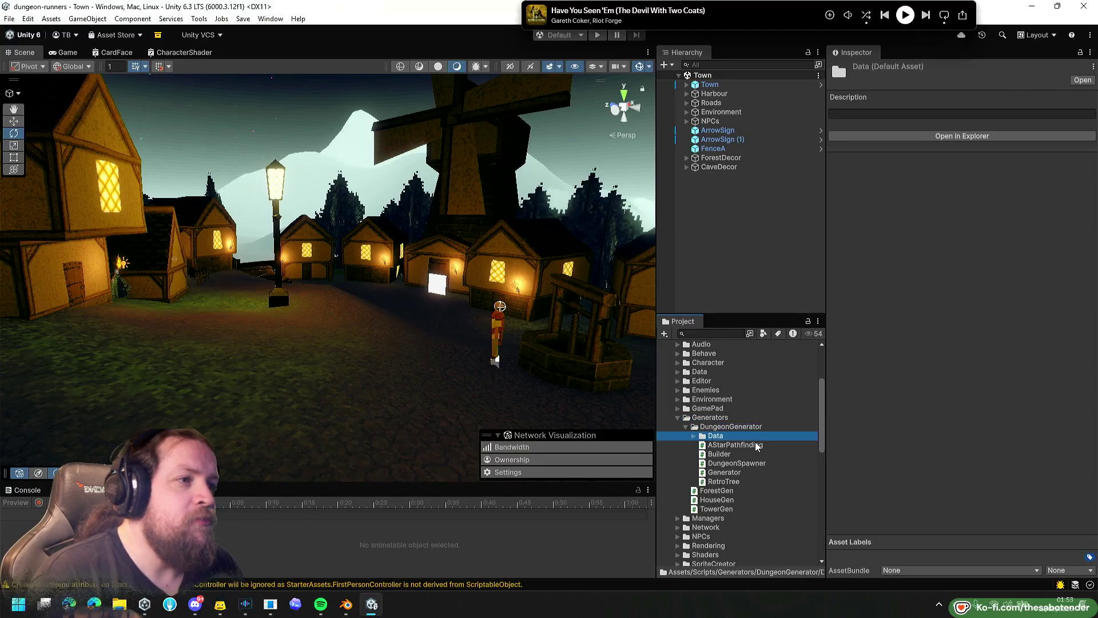
Read the ForestGen and HouseGen scripts in the Inspector, then select a town house's House3 mesh.
{"action": "left_click", "coordinate": [726, 494]}
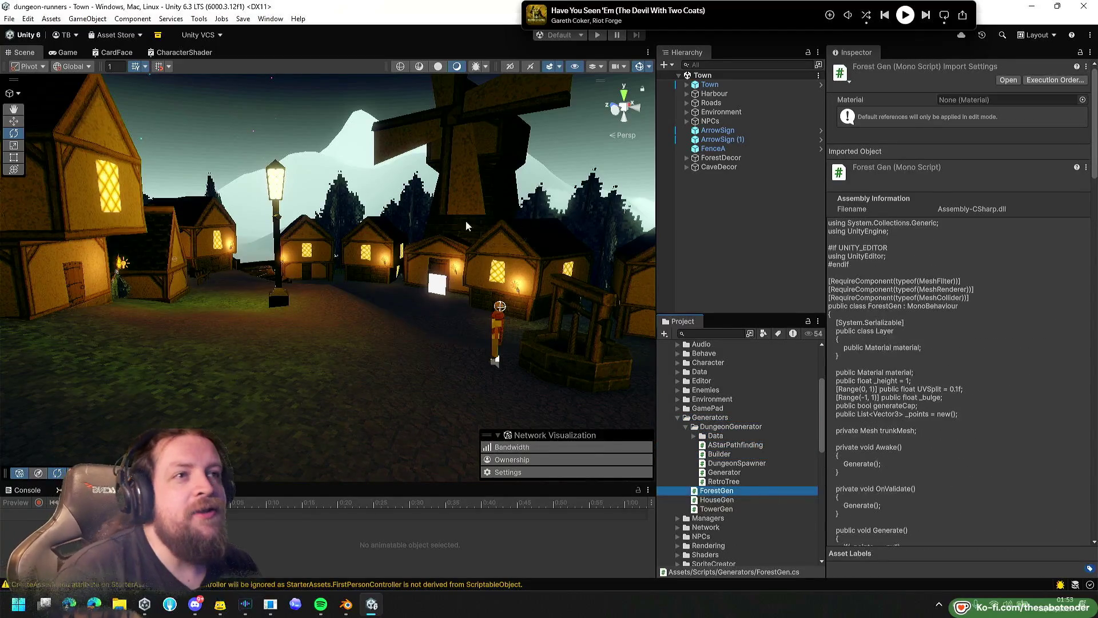
{"action": "left_click", "coordinate": [67, 52]}
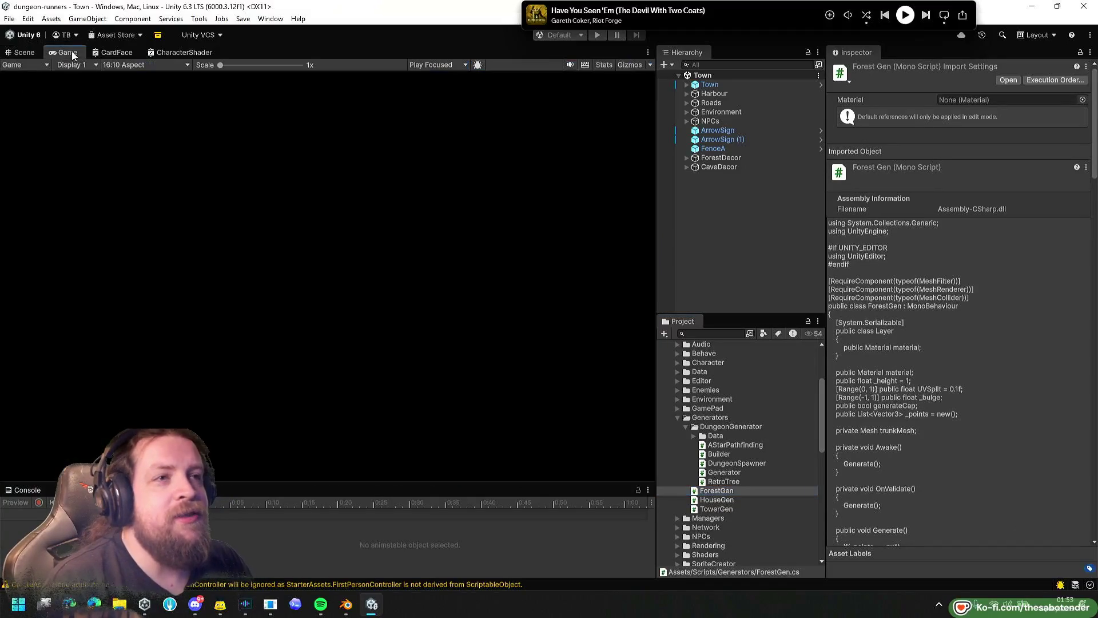
{"action": "left_click", "coordinate": [716, 499]}
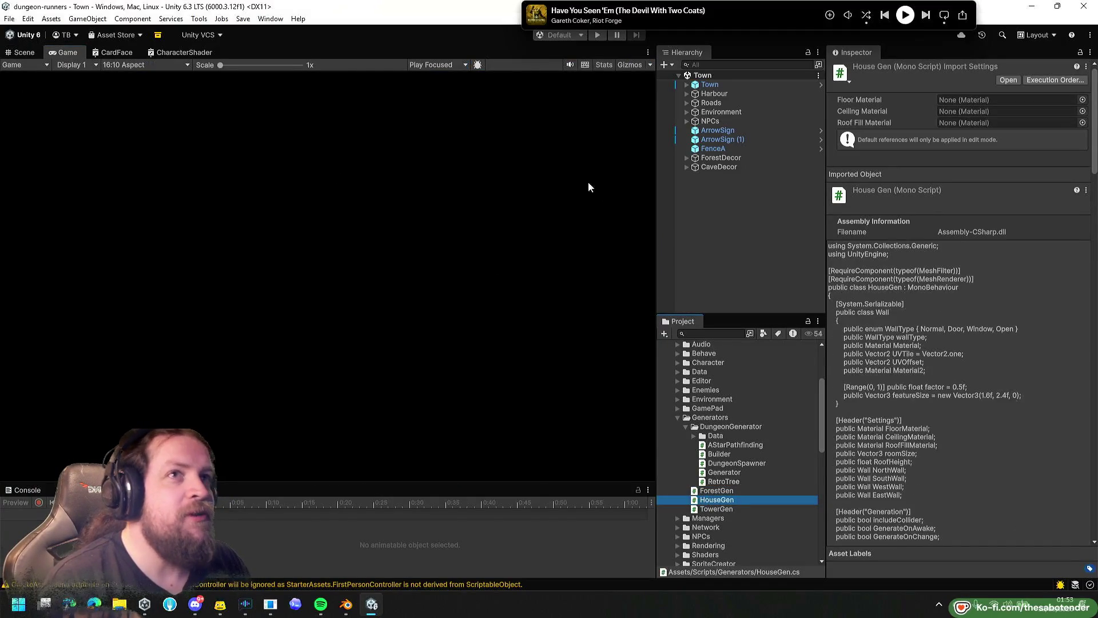
{"action": "left_click", "coordinate": [25, 52]}
{"action": "left_click", "coordinate": [215, 211]}
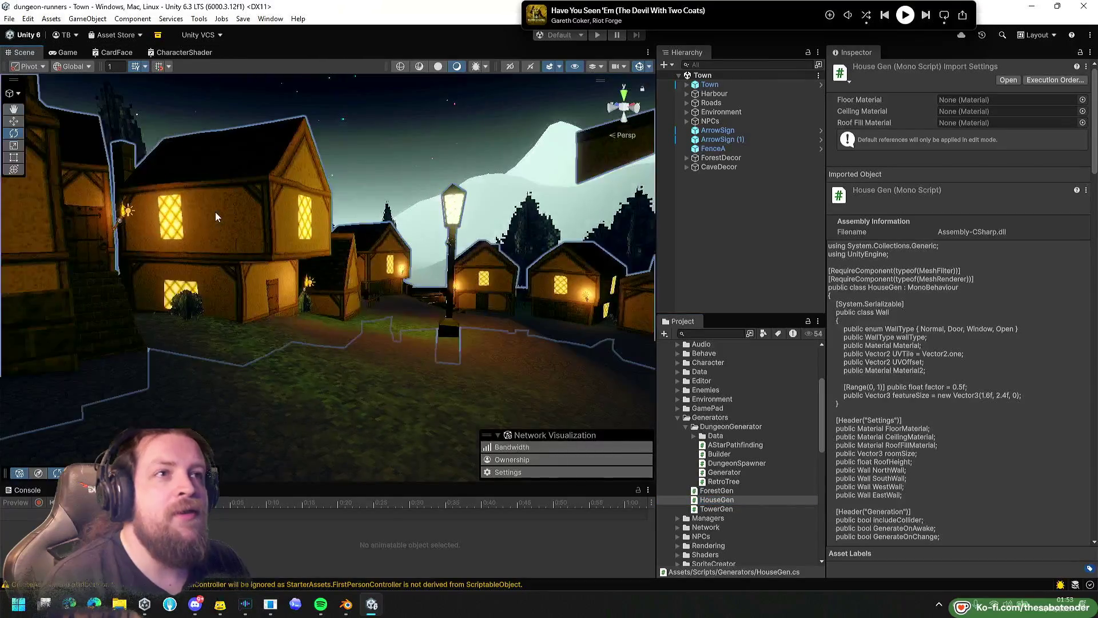
{"action": "left_click", "coordinate": [216, 214]}
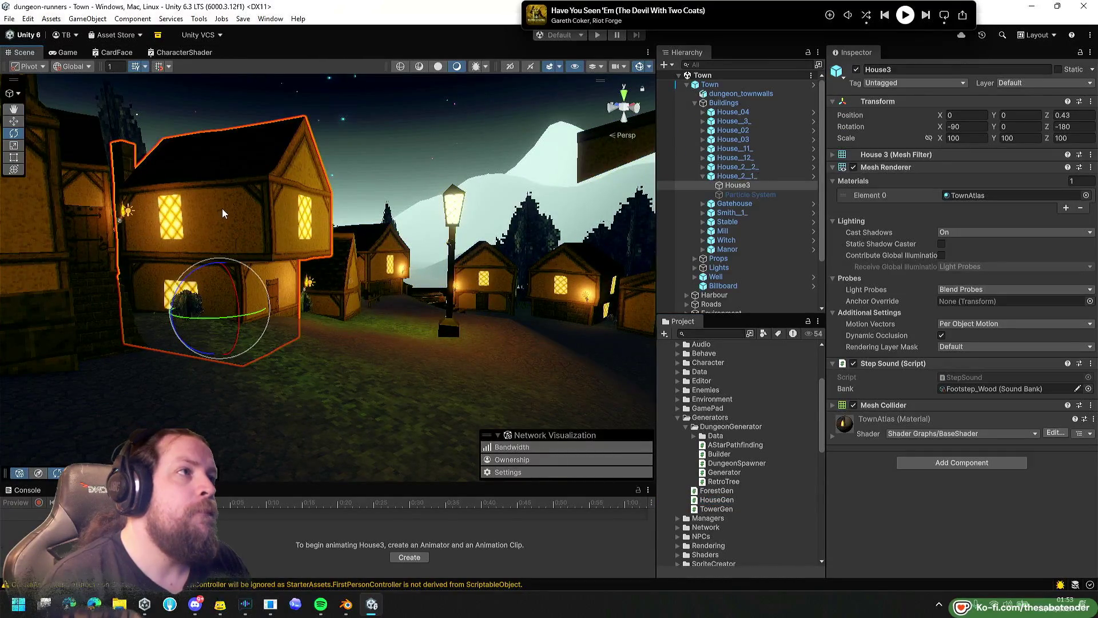
Browse the House_2_2_, House_03 and House_11 objects, expanding House_03 to see its House2 mesh.
{"action": "left_click", "coordinate": [703, 176]}
{"action": "left_click", "coordinate": [729, 167]}
{"action": "key", "text": "Up"}
{"action": "key", "text": "Up"}
{"action": "key", "text": "Up"}
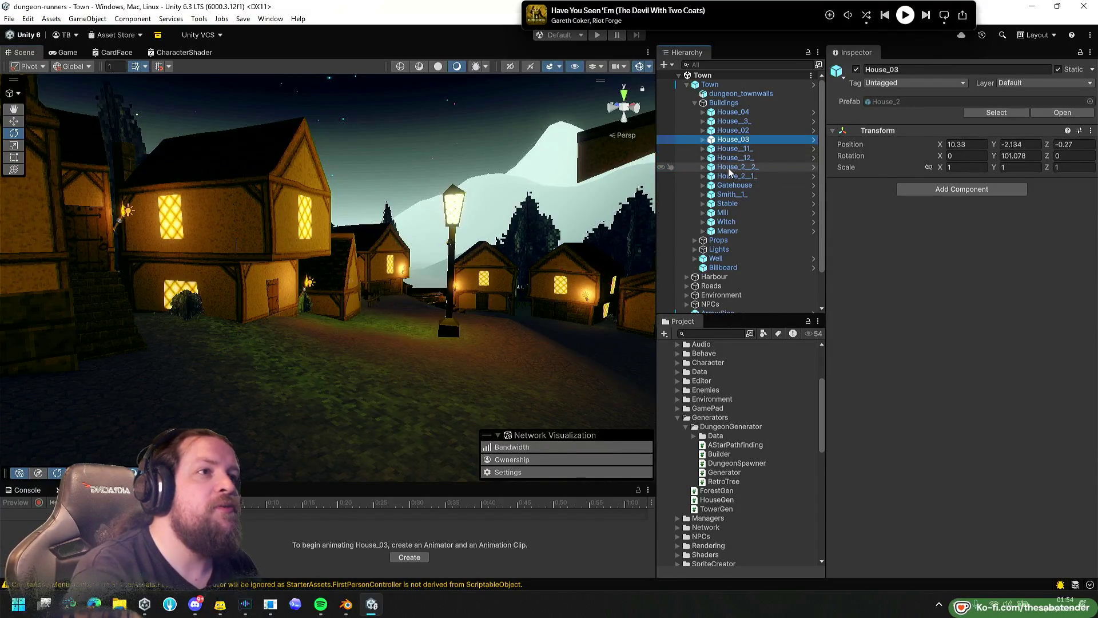
{"action": "key", "text": "Down"}
{"action": "key", "text": "Up"}
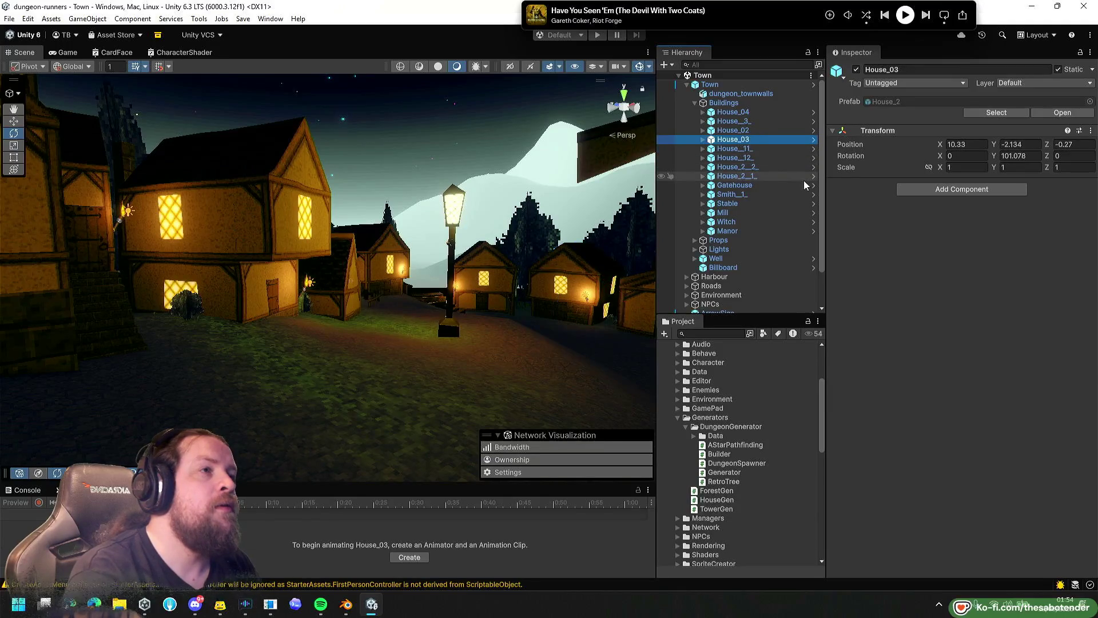
{"action": "key", "text": "Right"}
{"action": "key", "text": "Down"}
{"action": "key", "text": "Down"}
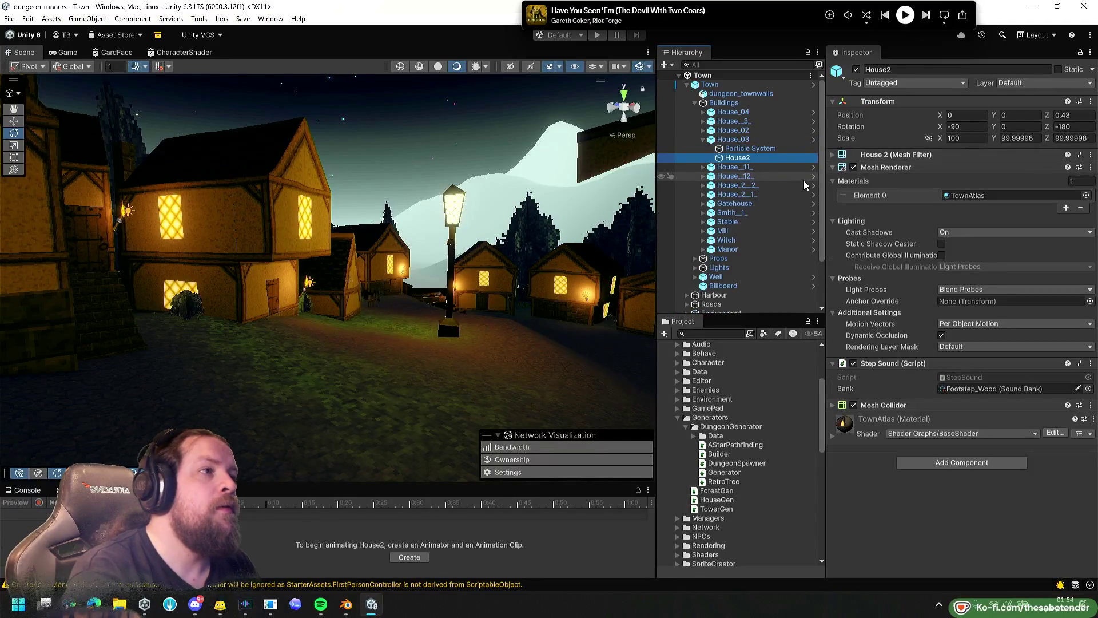
{"action": "key", "text": "Left"}
{"action": "key", "text": "Up"}
{"action": "key", "text": "Down"}
{"action": "key", "text": "Left"}
Fly toward the well and lampposts and select another house's House3 mesh and its House_2_2_ parent.
{"action": "left_click_drag", "start_coordinate": [309, 229], "coordinate": [371, 226]}
{"action": "mouse_move", "coordinate": [734, 255]}
{"action": "left_mouse_down"}
{"action": "mouse_move", "coordinate": [1006, 243]}
{"action": "mouse_move", "coordinate": [448, 208]}
{"action": "left_mouse_up"}
{"action": "left_click", "coordinate": [413, 217]}
{"action": "left_click", "coordinate": [413, 217]}
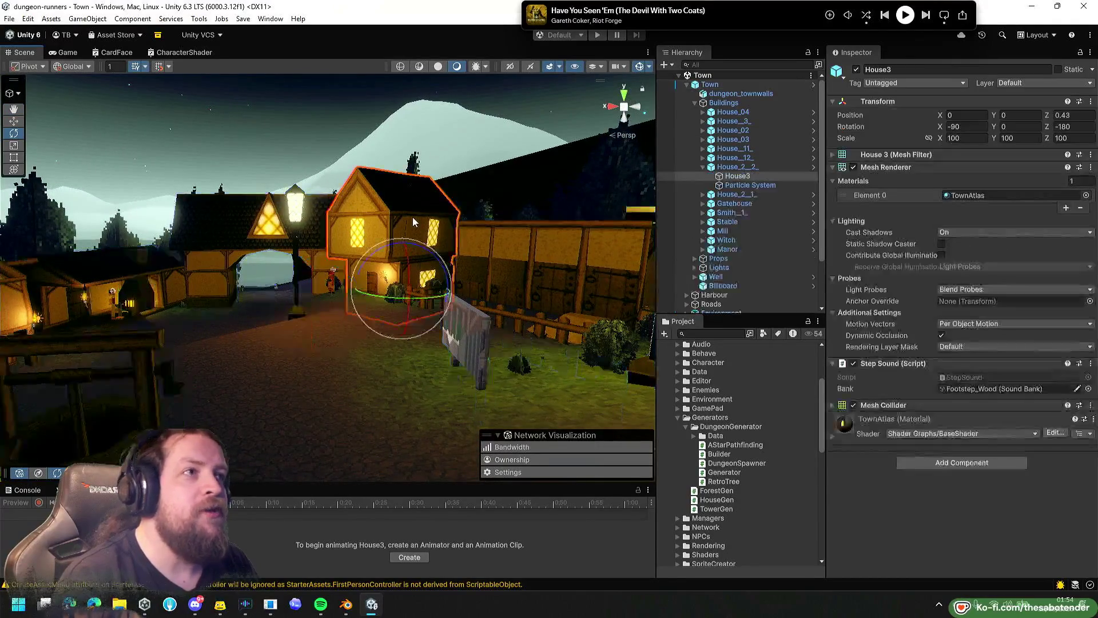
{"action": "left_click", "coordinate": [766, 165]}
{"action": "key", "text": "Down"}
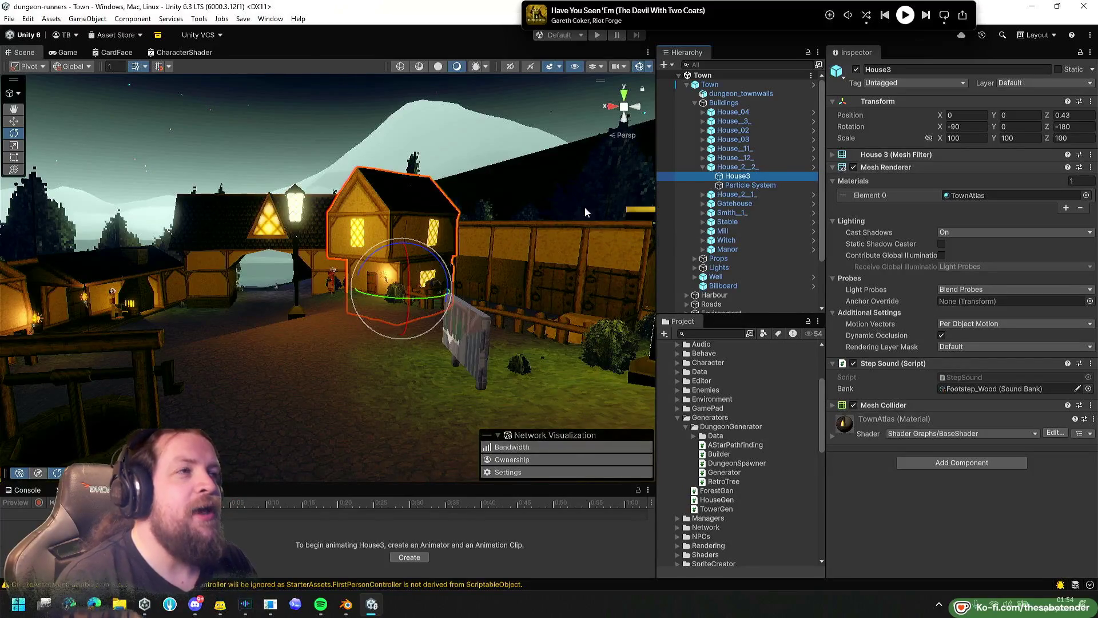
Collapse the Buildings group and clear the Hierarchy selection.
{"action": "left_click", "coordinate": [699, 105]}
{"action": "left_click", "coordinate": [695, 104]}
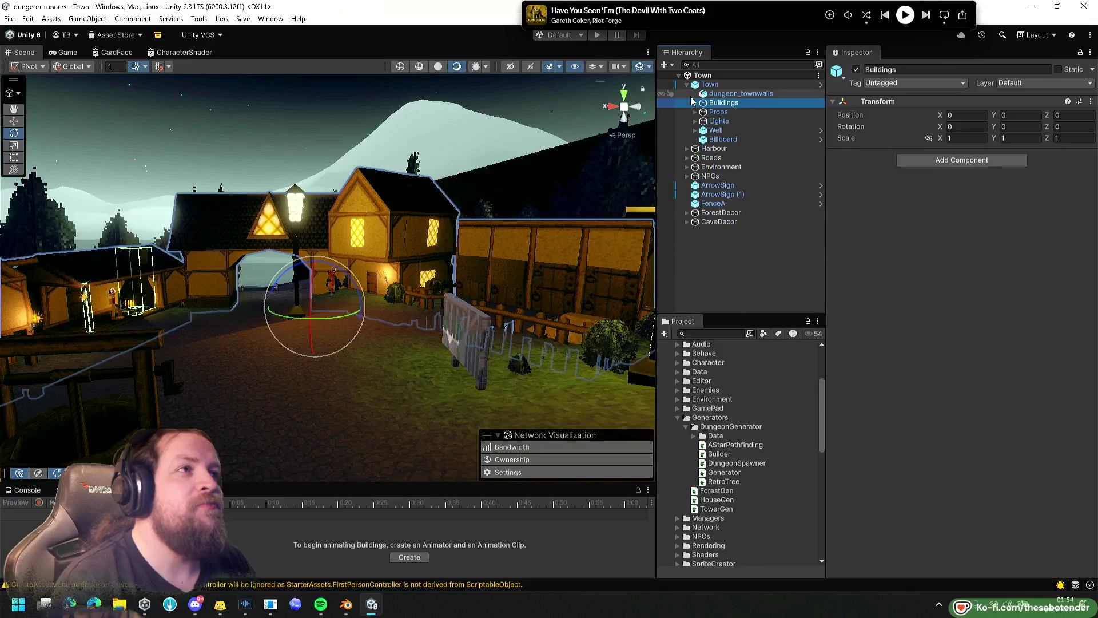
{"action": "left_click", "coordinate": [710, 84]}
{"action": "left_click", "coordinate": [702, 269]}
Create an empty object in the Hierarchy named HOuseGEn.
{"action": "right_click", "coordinate": [702, 269]}
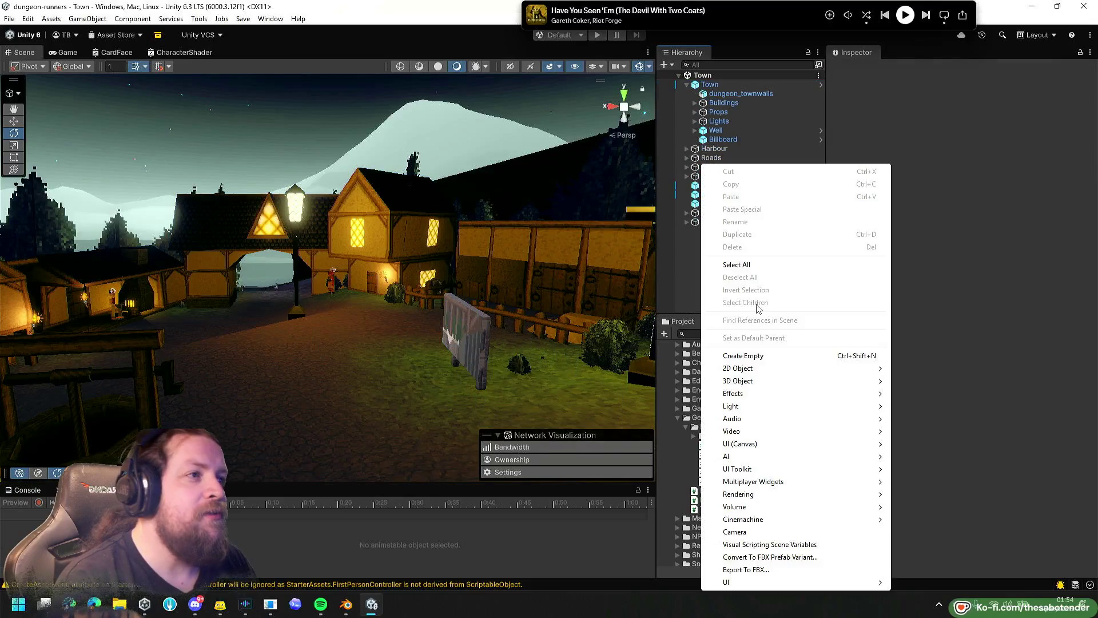
{"action": "left_click", "coordinate": [744, 355]}
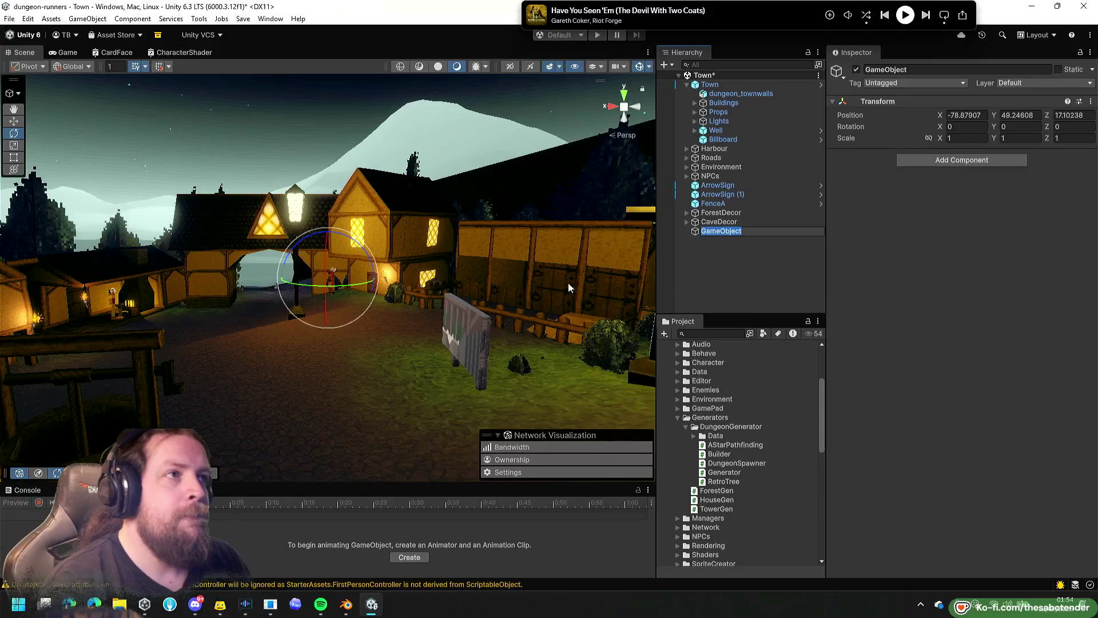
{"action": "type", "text": "G"}
{"action": "key", "text": "BackSpace"}
{"action": "type", "text": "HOuseGEn"}
{"action": "key", "text": "Return"}
Attach the HouseGen script from the Project window to HOuseGEn.
{"action": "mouse_move", "coordinate": [468, 252]}
{"action": "left_mouse_down"}
{"action": "mouse_move", "coordinate": [306, 303]}
{"action": "mouse_move", "coordinate": [321, 304]}
{"action": "mouse_move", "coordinate": [236, 376]}
{"action": "mouse_move", "coordinate": [202, 384]}
{"action": "left_mouse_up"}
{"action": "key", "text": "w"}
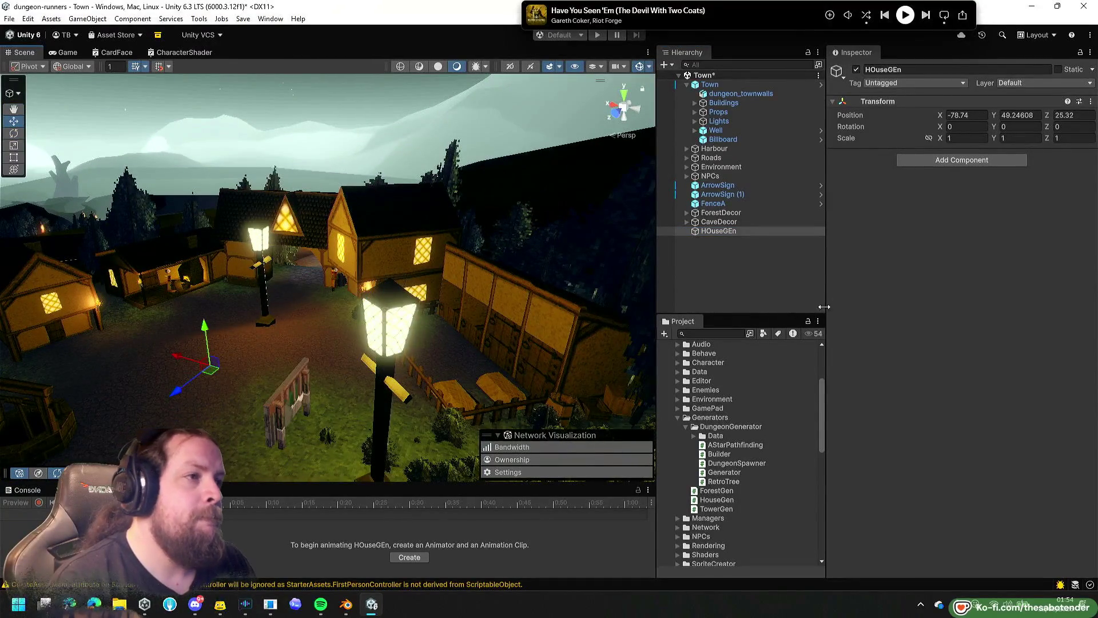
{"action": "left_click_drag", "start_coordinate": [717, 499], "coordinate": [911, 376]}
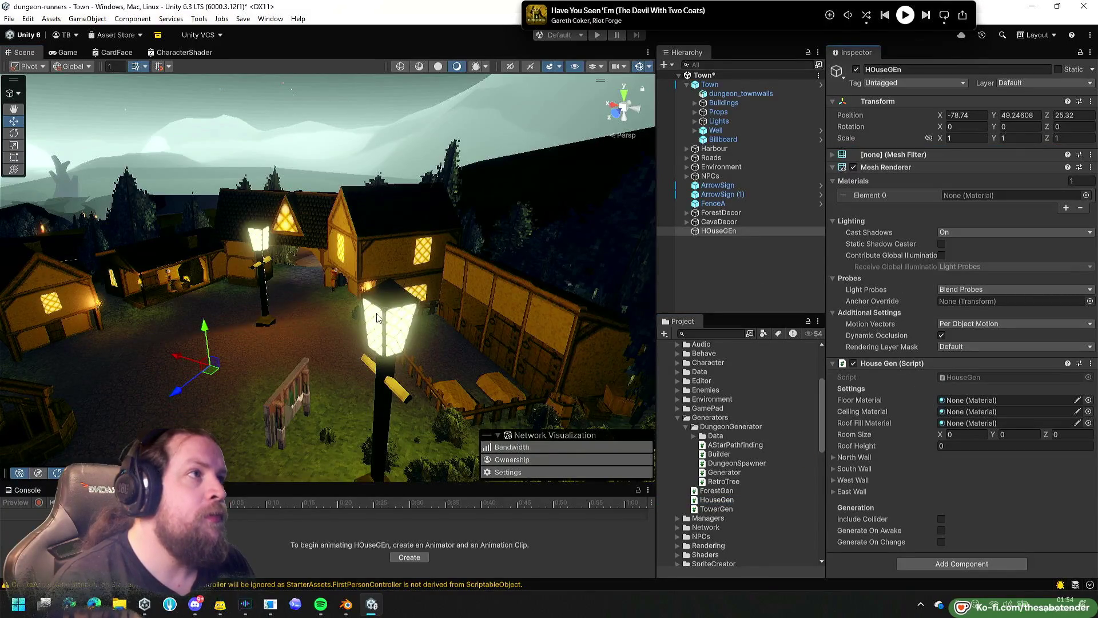
Assign the Lord material to HOuseGEn's Mesh Renderer Element 0 and focus the view on it.
{"action": "left_click", "coordinate": [1066, 208]}
{"action": "left_click", "coordinate": [1080, 220]}
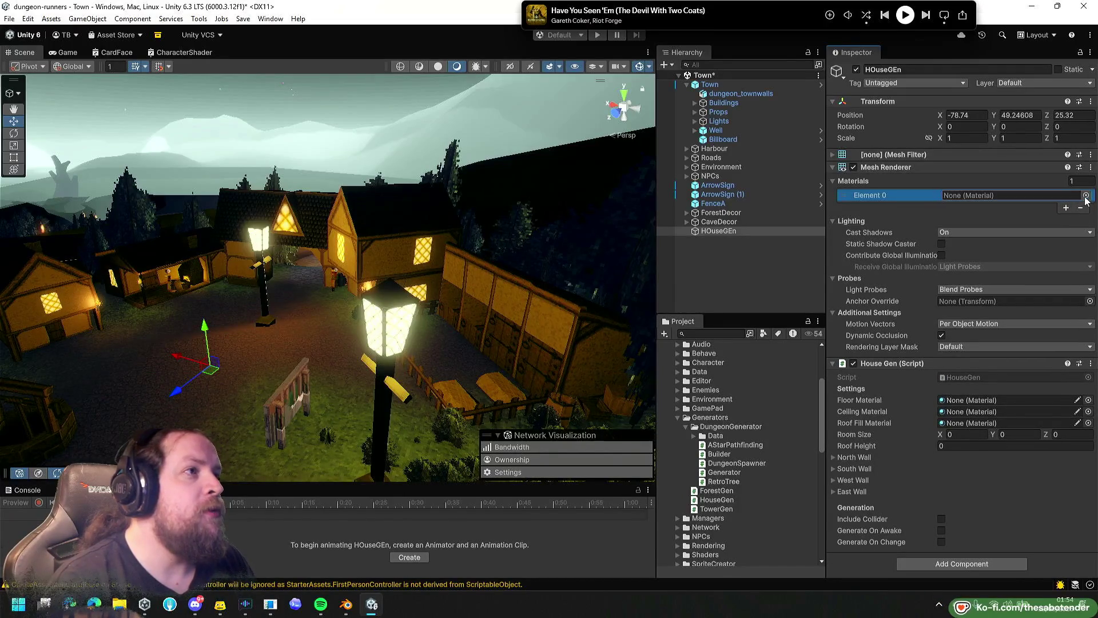
{"action": "left_click", "coordinate": [1085, 196]}
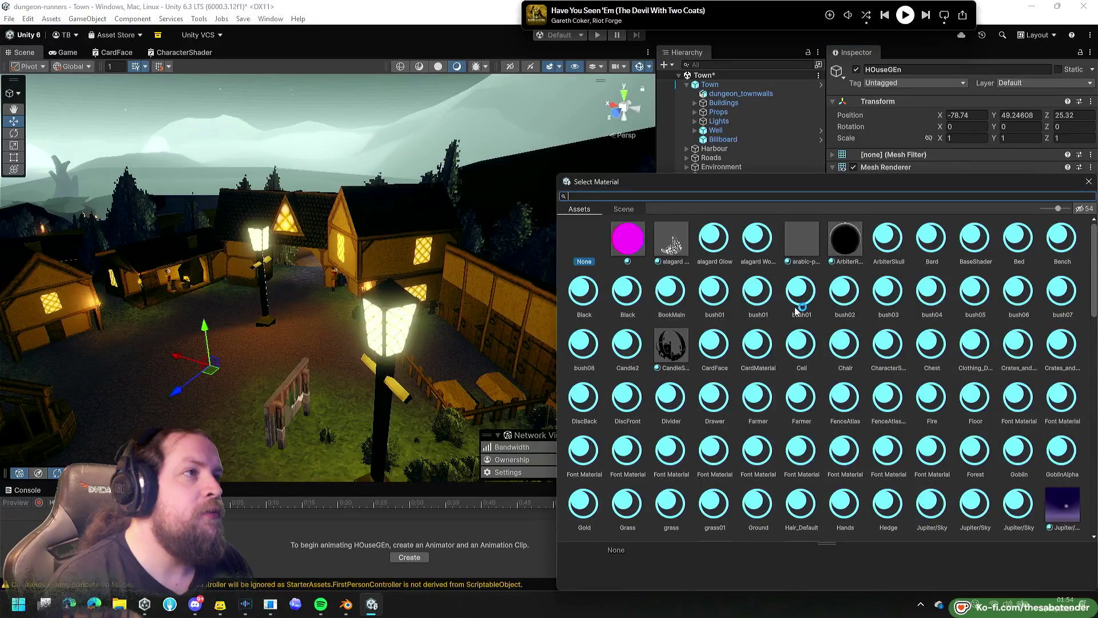
{"action": "scroll", "coordinate": [797, 310], "scroll_direction": "down", "scroll_amount": 5}
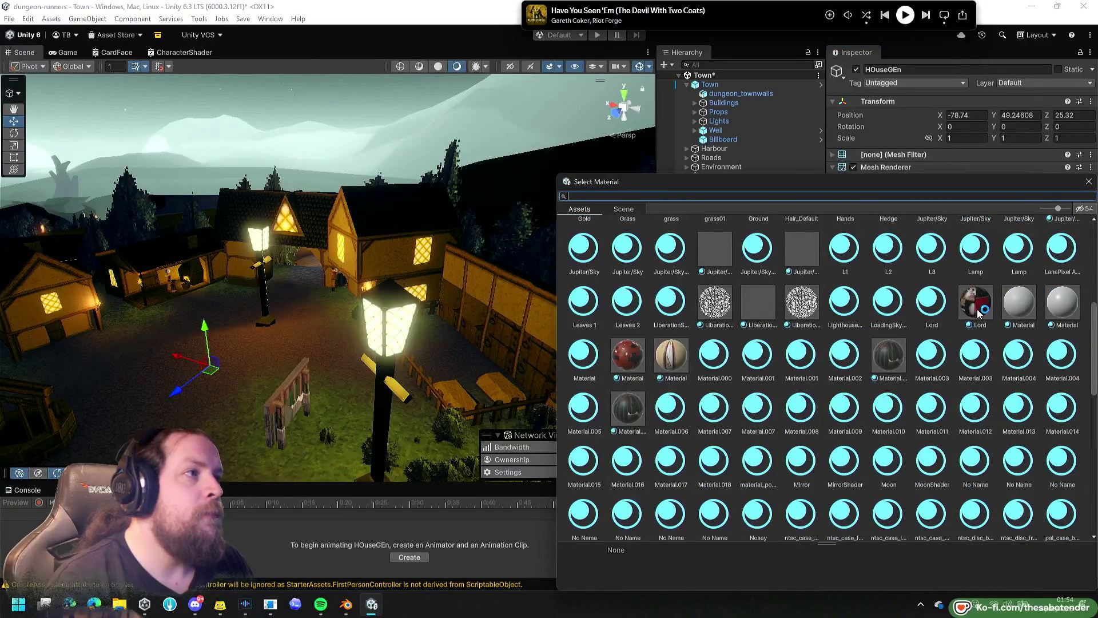
{"action": "double_click", "coordinate": [975, 303]}
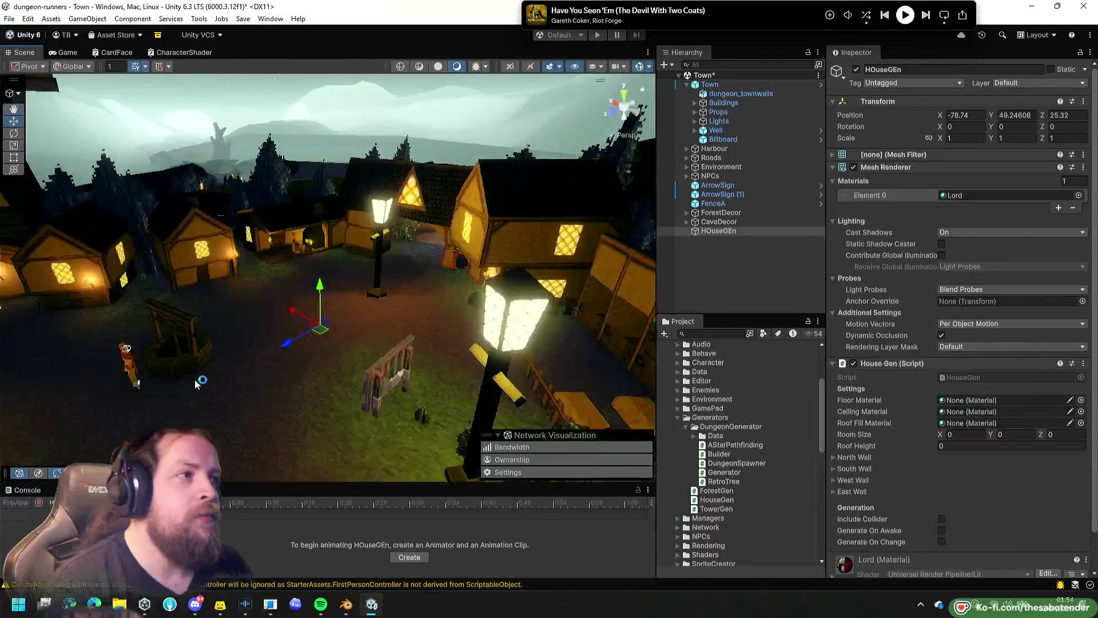
{"action": "key", "text": "f"}
{"action": "key", "text": "q"}
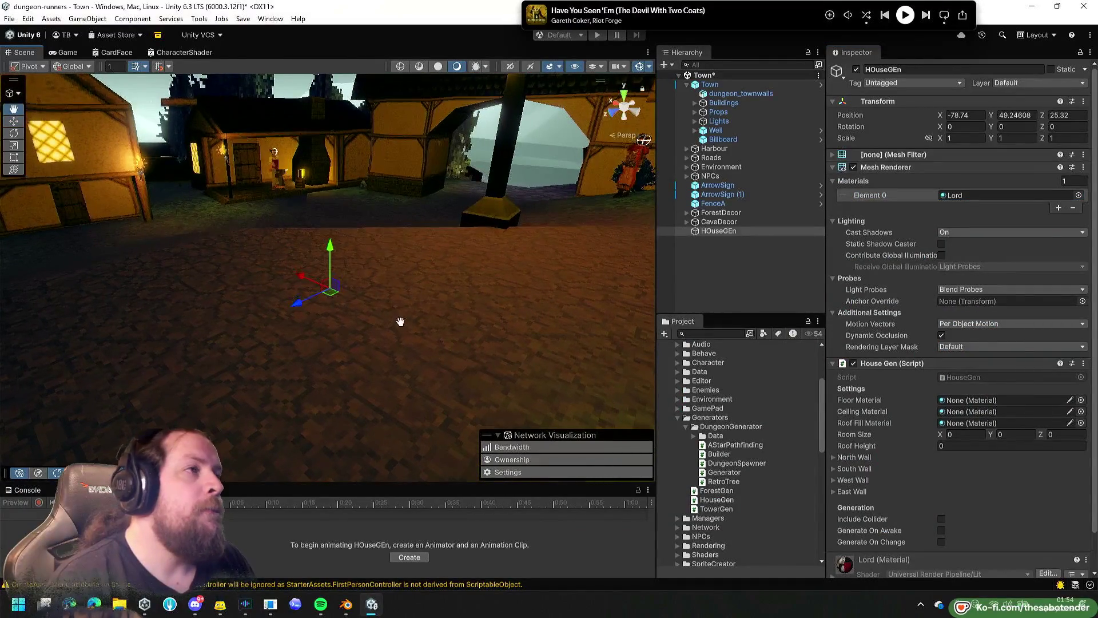
Drag the Lord material into the House Gen floor and ceiling material fields.
{"action": "scroll", "coordinate": [918, 319], "scroll_direction": "down", "scroll_amount": 3}
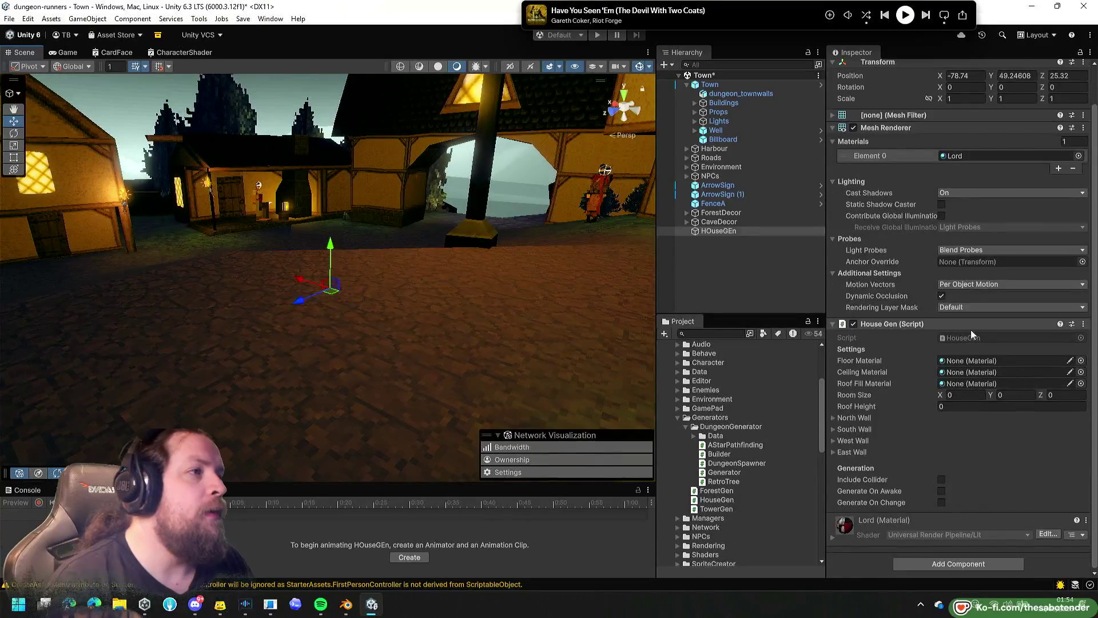
{"action": "left_click", "coordinate": [965, 159]}
{"action": "left_click_drag", "start_coordinate": [966, 160], "coordinate": [969, 360]}
{"action": "mouse_move", "coordinate": [732, 426]}
{"action": "left_mouse_down"}
{"action": "mouse_move", "coordinate": [980, 382]}
{"action": "mouse_move", "coordinate": [980, 372]}
{"action": "mouse_move", "coordinate": [956, 384]}
{"action": "left_mouse_up"}
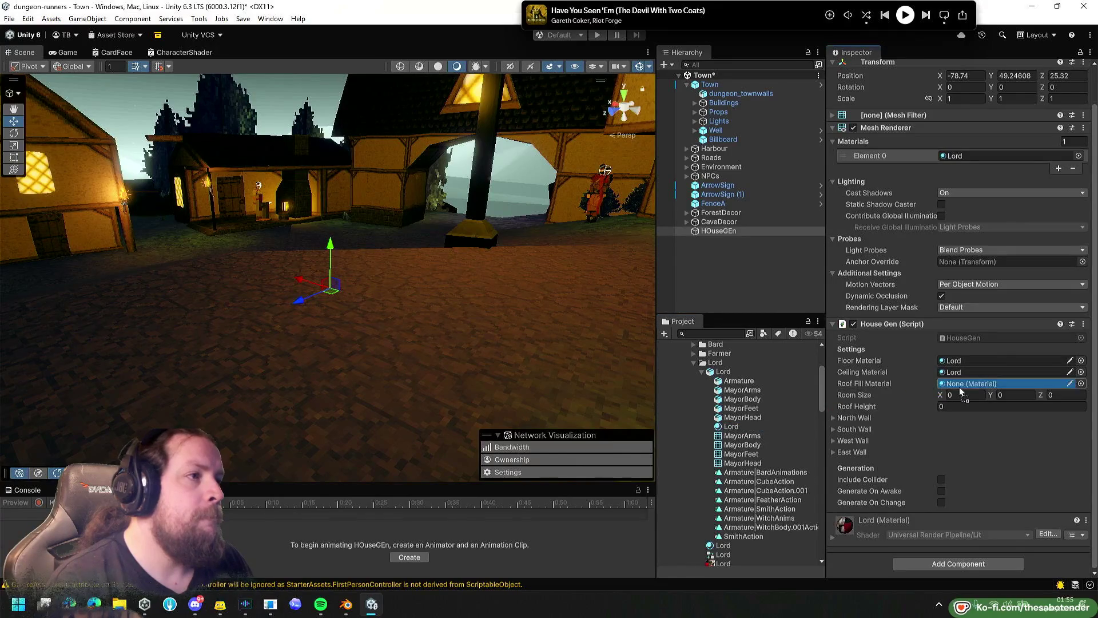
Set the House Gen Room Size width to 5.1.
{"action": "left_click", "coordinate": [955, 394]}
{"action": "type", "text": "1"}
{"action": "key", "text": "Tab"}
{"action": "type", "text": "1"}
{"action": "left_click", "coordinate": [1053, 394]}
{"action": "type", "text": "1"}
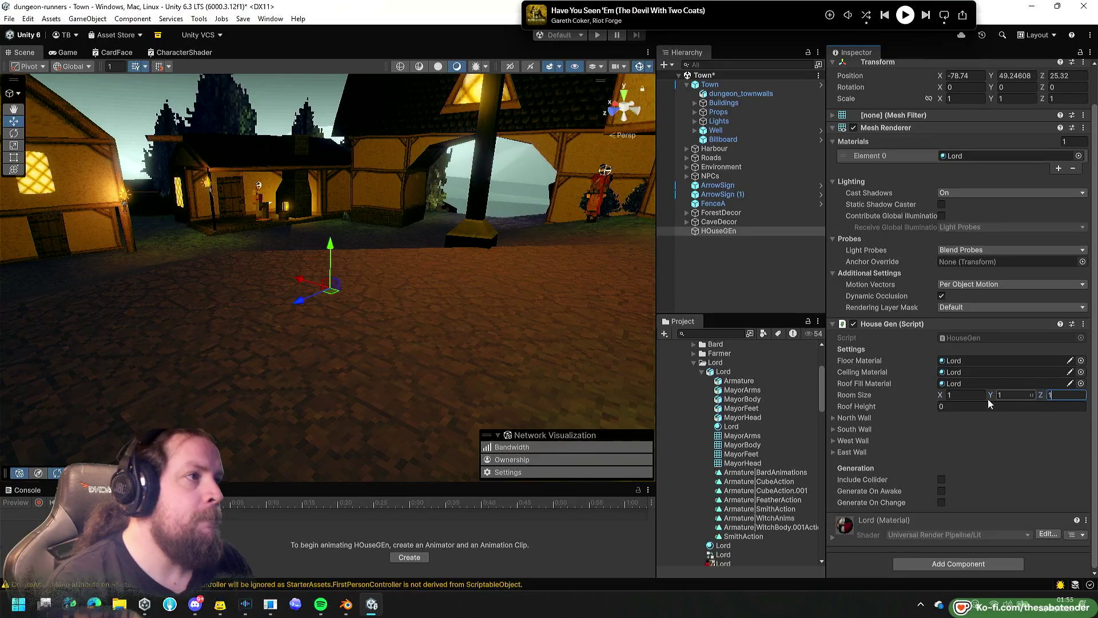
{"action": "left_click", "coordinate": [978, 396]}
{"action": "type", "text": "5.1"}
{"action": "key", "text": "Tab"}
{"action": "key", "text": "Return"}
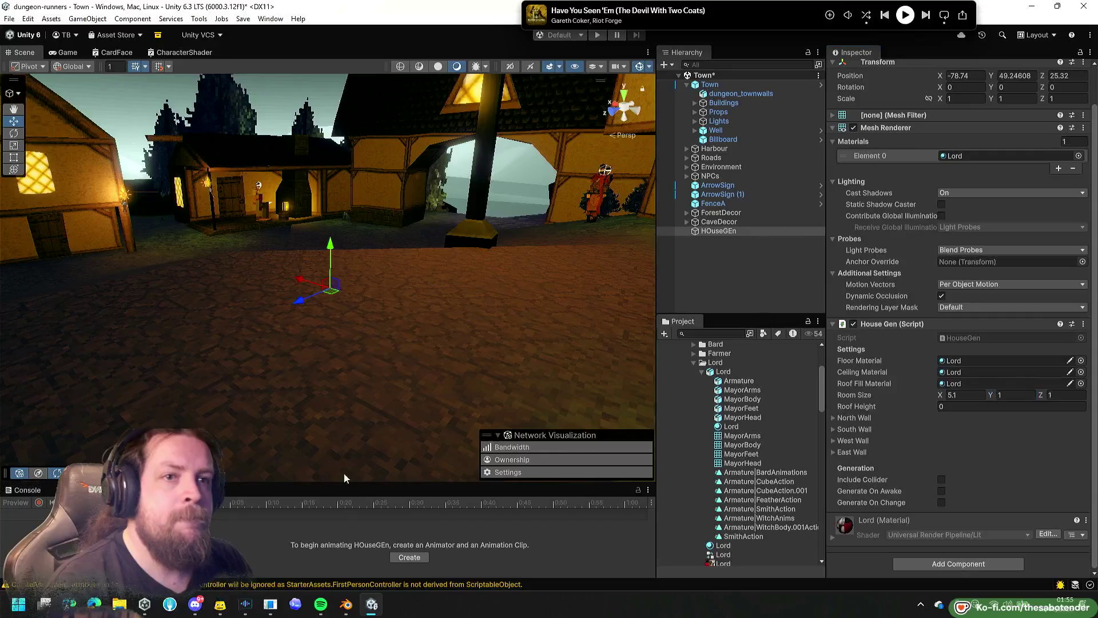
Clear the Console, then set room height 2.68 and depth 11.29.
{"action": "left_click", "coordinate": [24, 489]}
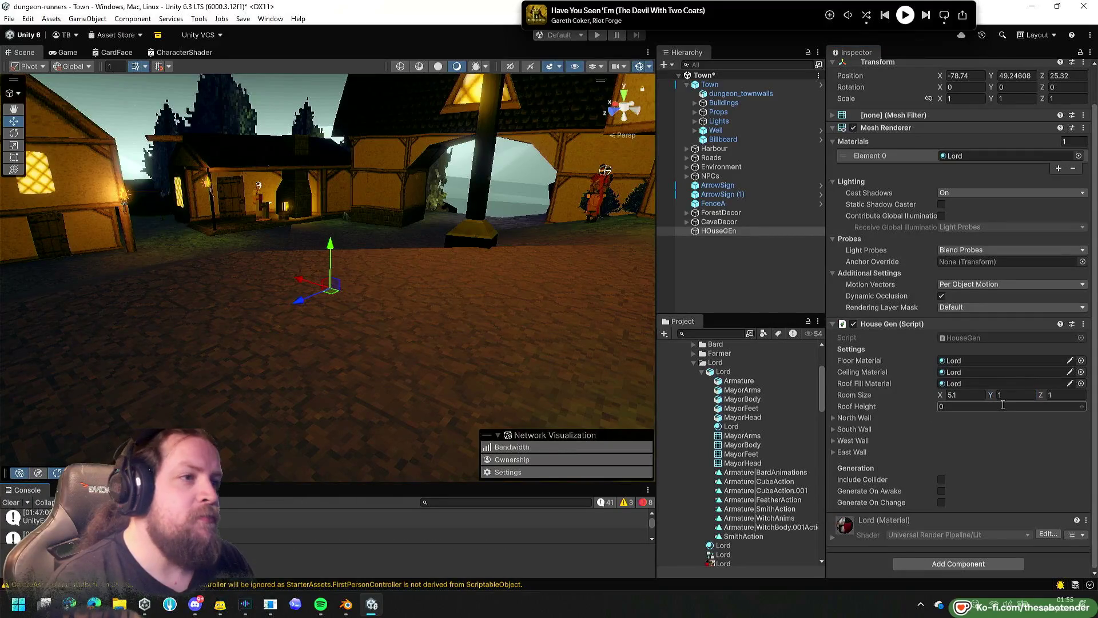
{"action": "left_click", "coordinate": [20, 503]}
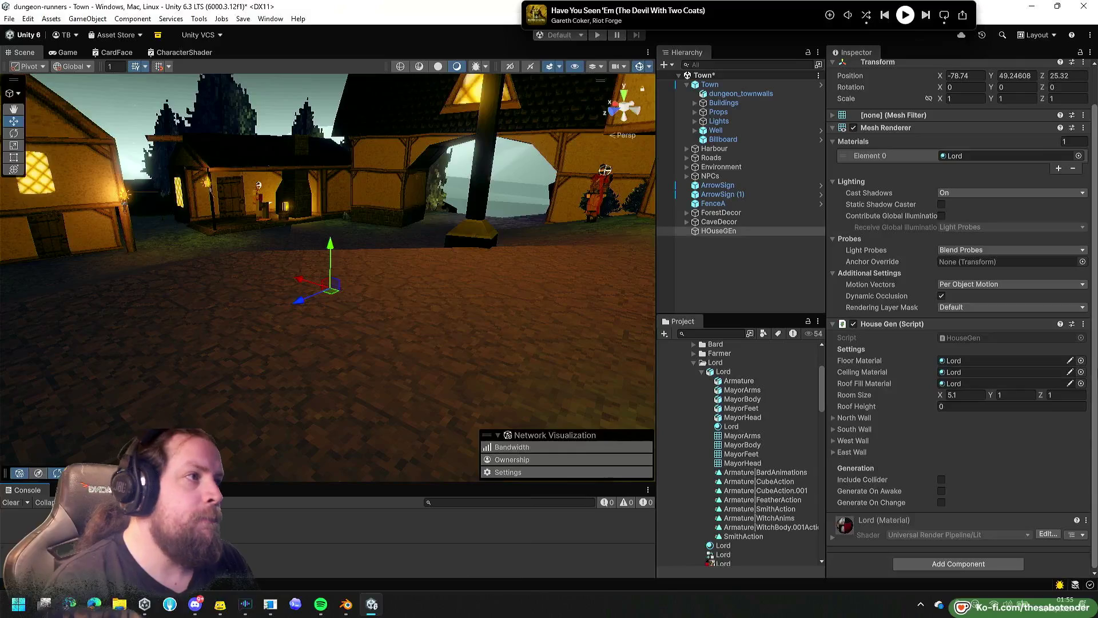
{"action": "left_click", "coordinate": [1012, 395]}
{"action": "type", "text": "2.68"}
{"action": "key", "text": "Tab"}
{"action": "type", "text": "11.29"}
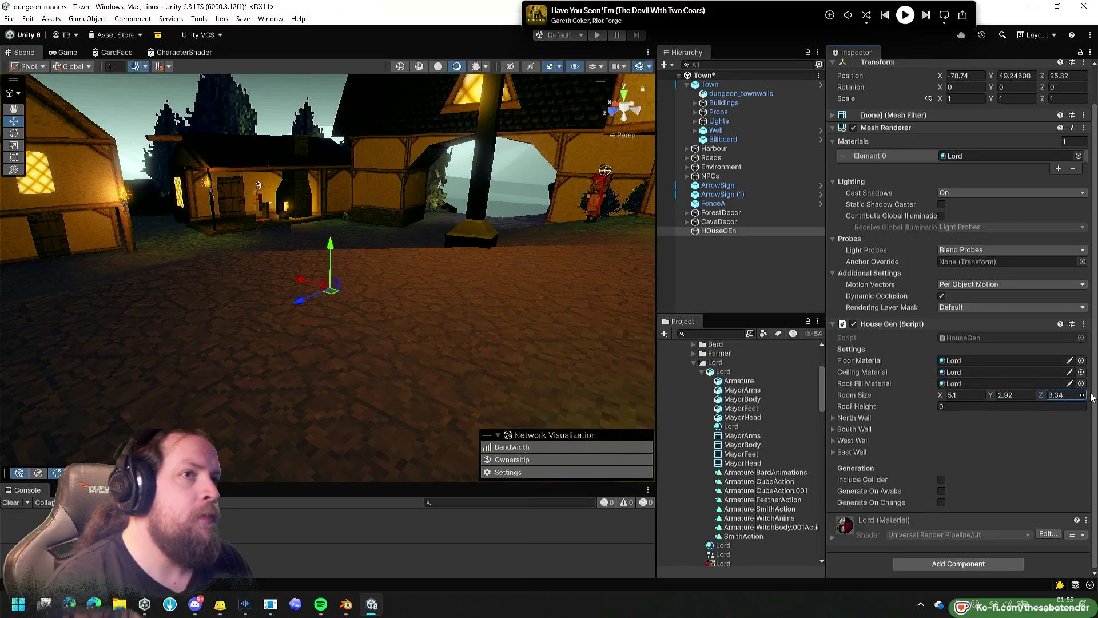
{"action": "key", "text": "Return"}
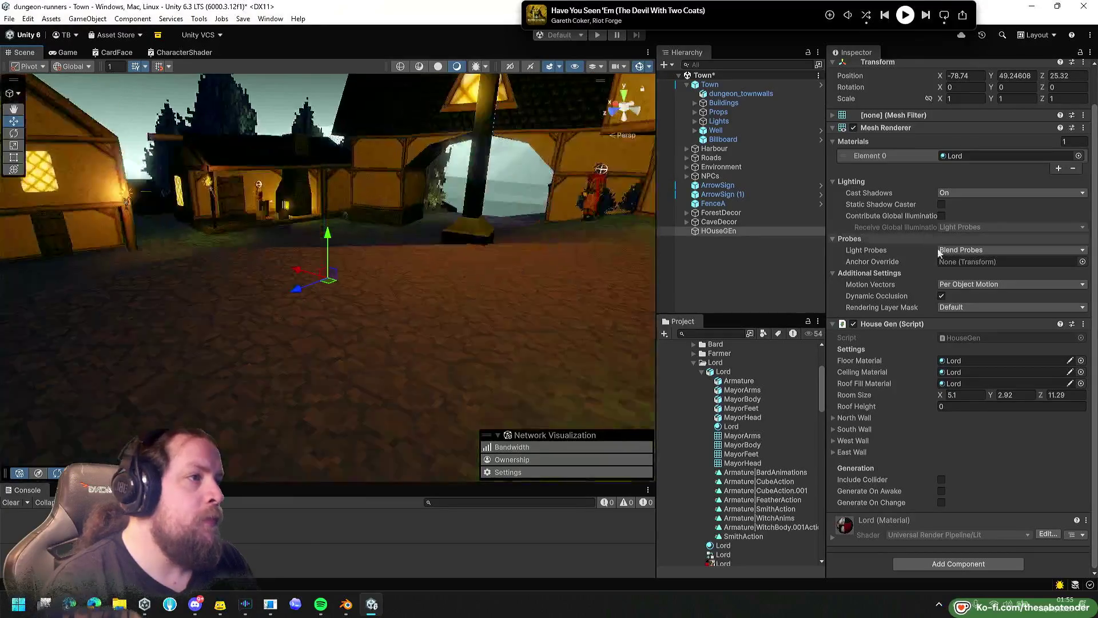
Tick Generate On Change and set Room Size to 1 × 1 × 1, producing a magenta cube.
{"action": "left_click", "coordinate": [941, 501]}
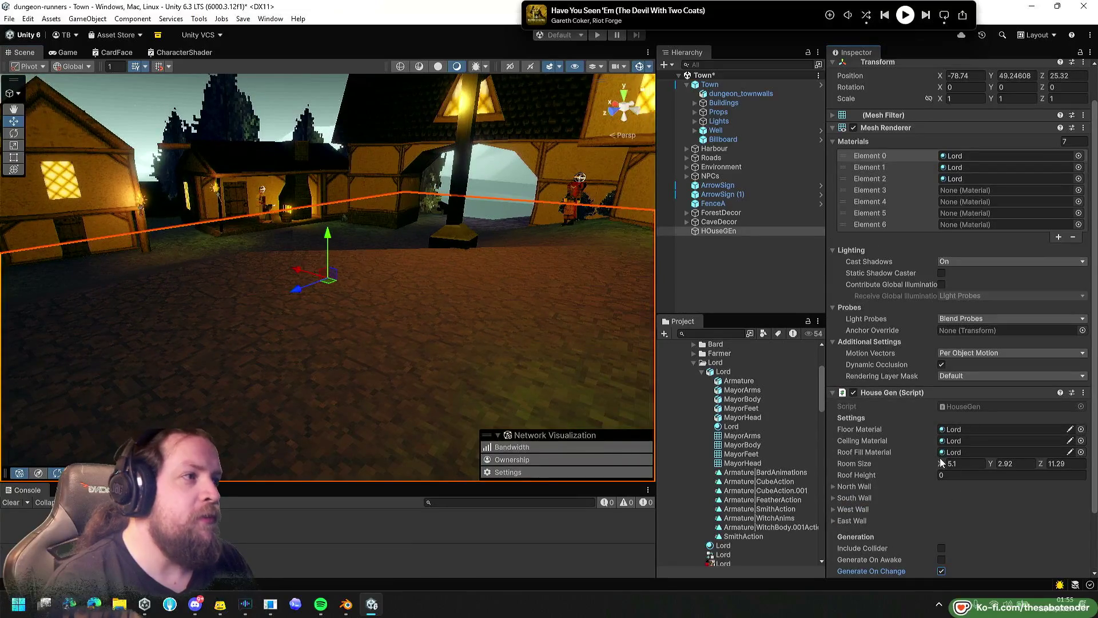
{"action": "mouse_move", "coordinate": [941, 465]}
{"action": "left_mouse_down"}
{"action": "mouse_move", "coordinate": [850, 452]}
{"action": "mouse_move", "coordinate": [874, 451]}
{"action": "left_mouse_up"}
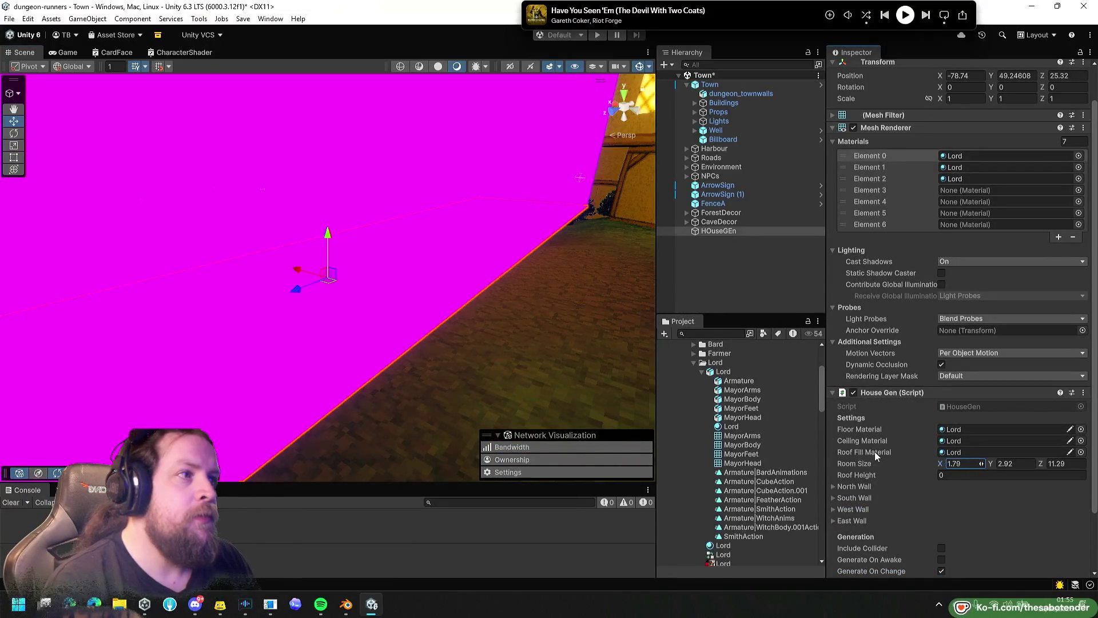
{"action": "type", "text": "1"}
{"action": "key", "text": "Tab"}
{"action": "type", "text": "1"}
{"action": "key", "text": "Tab"}
{"action": "type", "text": "1"}
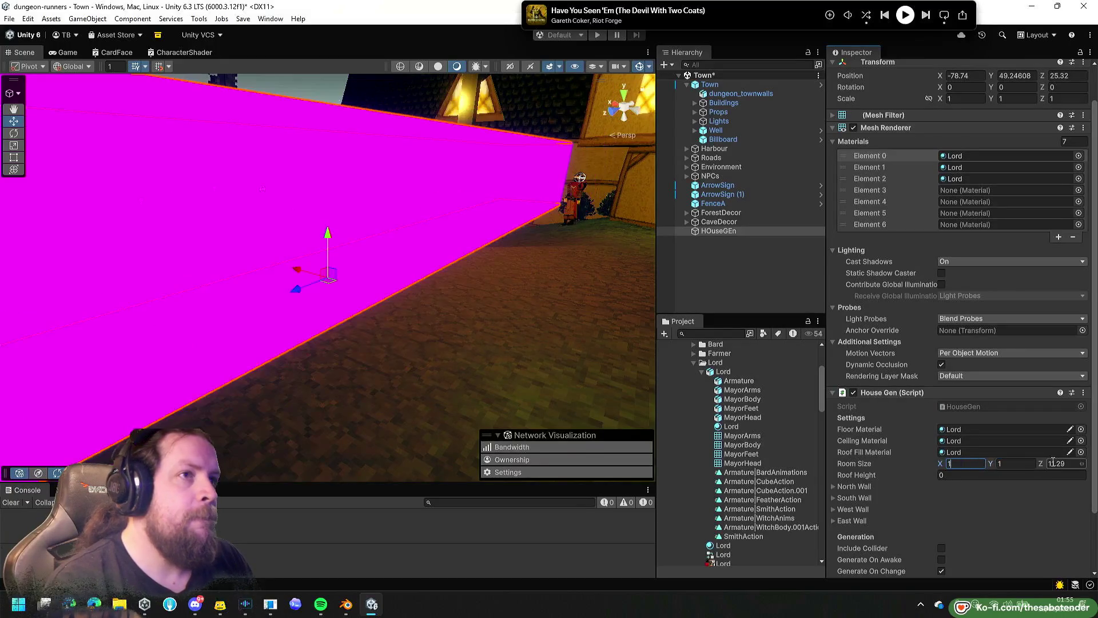
{"action": "scroll", "coordinate": [557, 423], "scroll_direction": "down", "scroll_amount": 5}
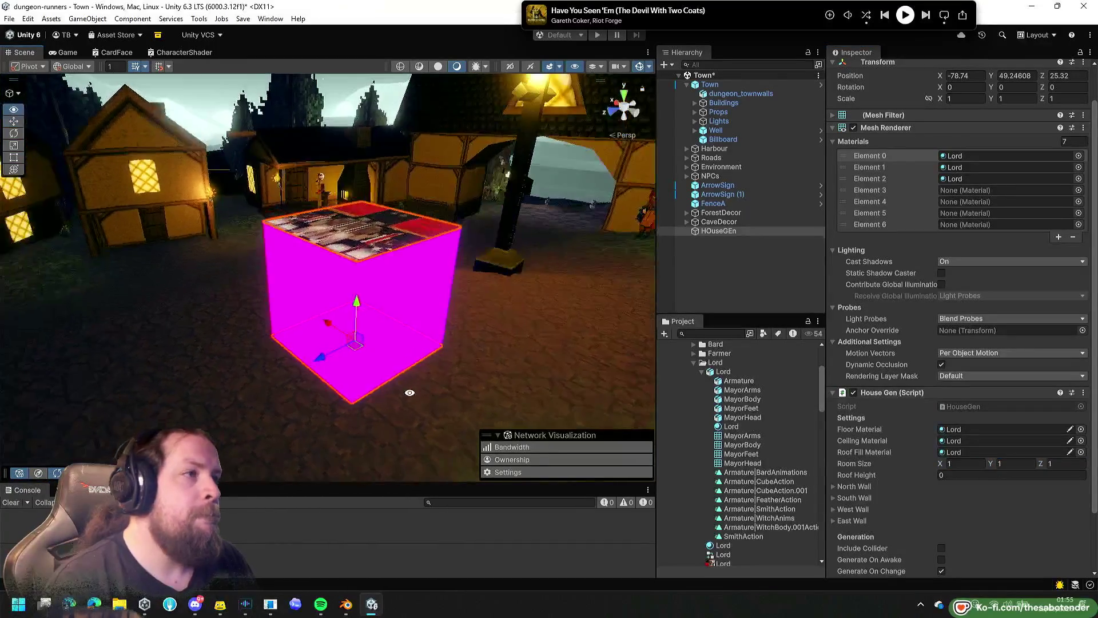
Expand the North, South, West and East Wall settings and collapse the renderer component.
{"action": "mouse_move", "coordinate": [471, 338]}
{"action": "left_mouse_down"}
{"action": "mouse_move", "coordinate": [460, 357]}
{"action": "mouse_move", "coordinate": [479, 347]}
{"action": "left_mouse_up"}
{"action": "scroll", "coordinate": [880, 434], "scroll_direction": "down", "scroll_amount": 3}
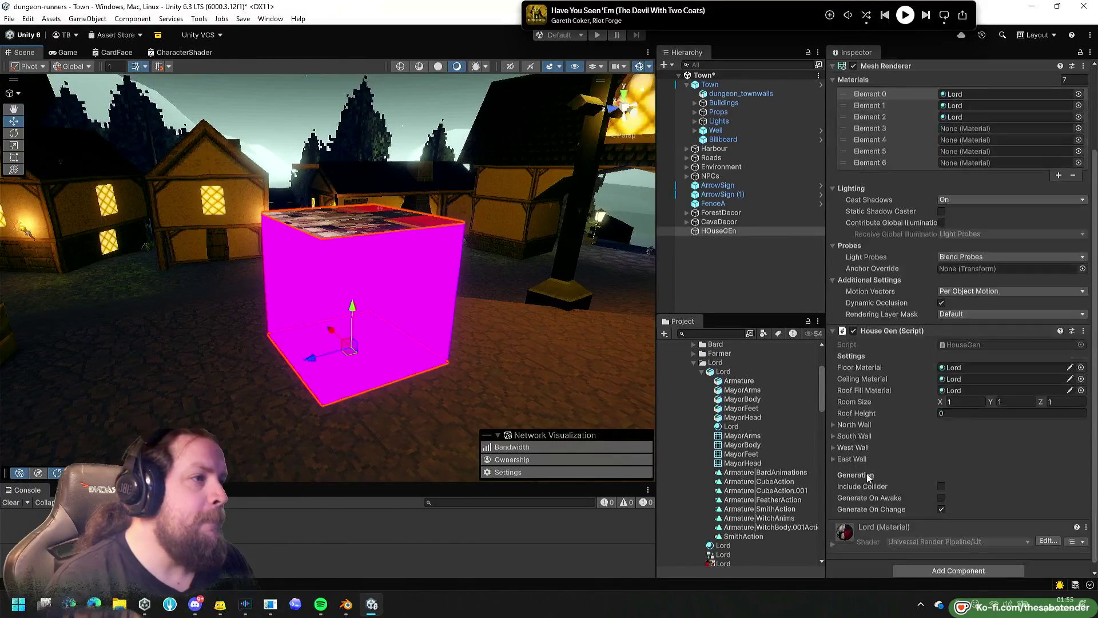
{"action": "left_click", "coordinate": [851, 459]}
{"action": "left_click", "coordinate": [855, 447]}
{"action": "left_click", "coordinate": [853, 435]}
{"action": "left_click", "coordinate": [854, 425]}
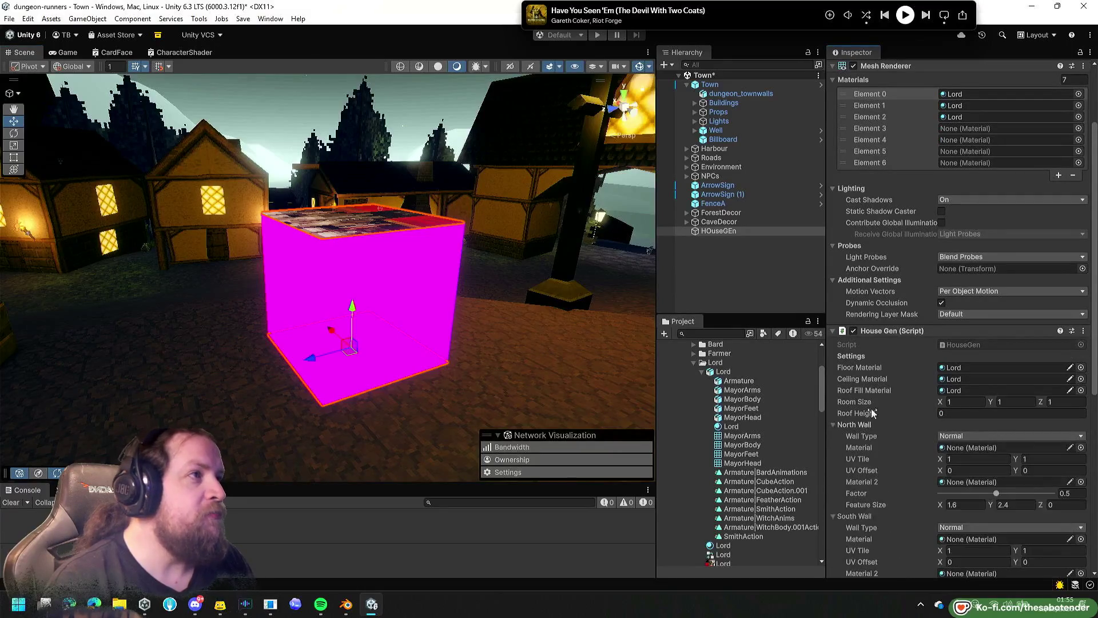
{"action": "scroll", "coordinate": [909, 114], "scroll_direction": "up", "scroll_amount": 4}
{"action": "left_click", "coordinate": [881, 173]}
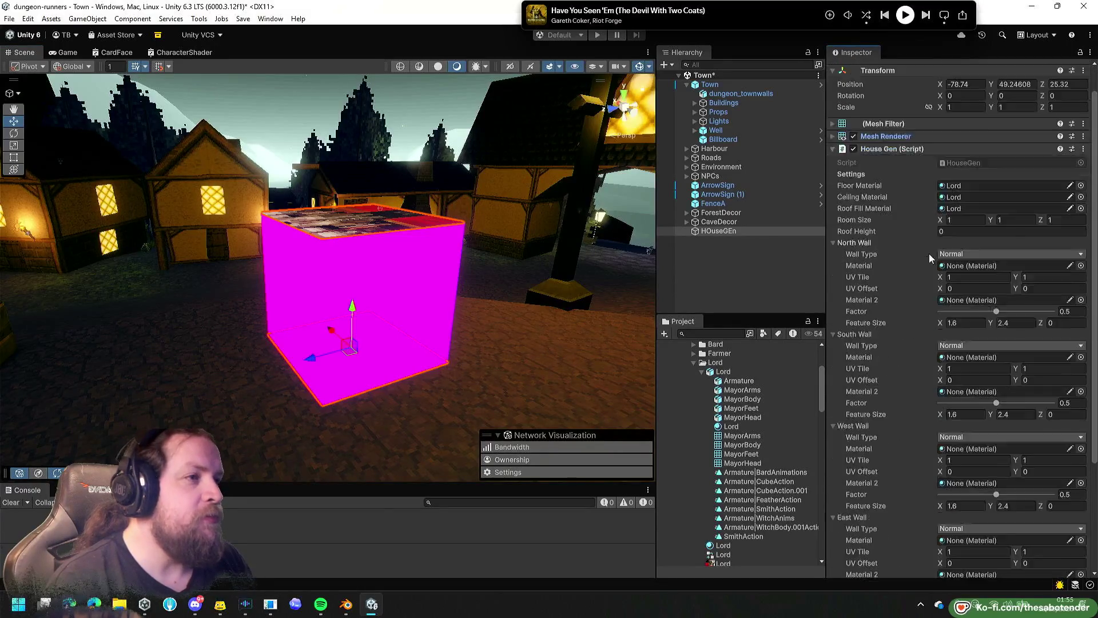
{"action": "scroll", "coordinate": [738, 417], "scroll_direction": "up", "scroll_amount": 5}
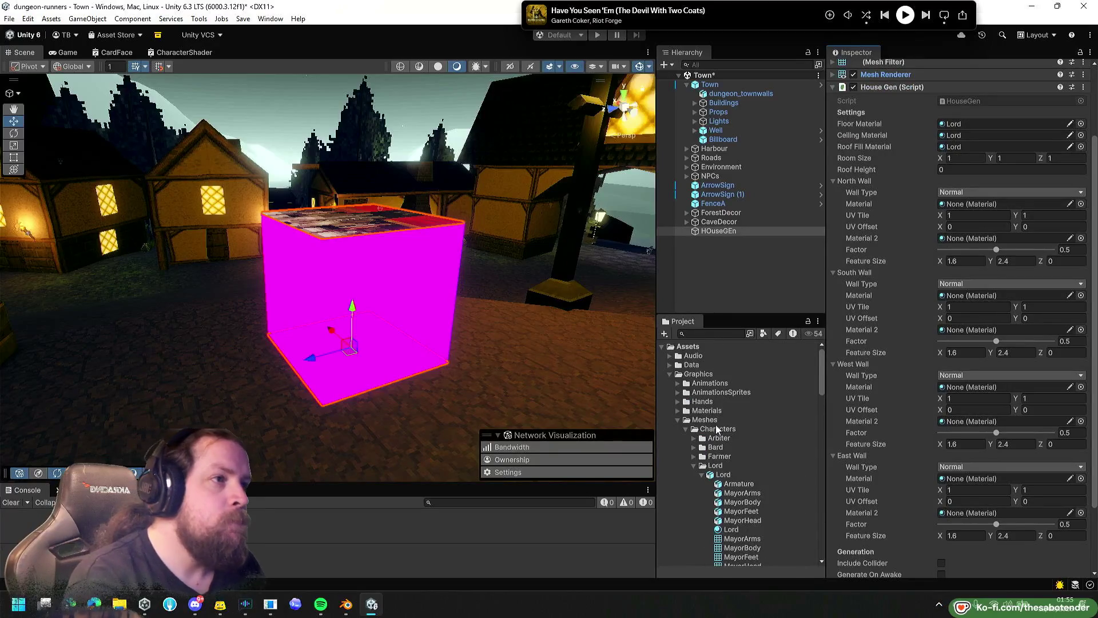
Open the Materials folder and browse the Town materials, including TownAtlas_Metallic.
{"action": "double_click", "coordinate": [719, 413]}
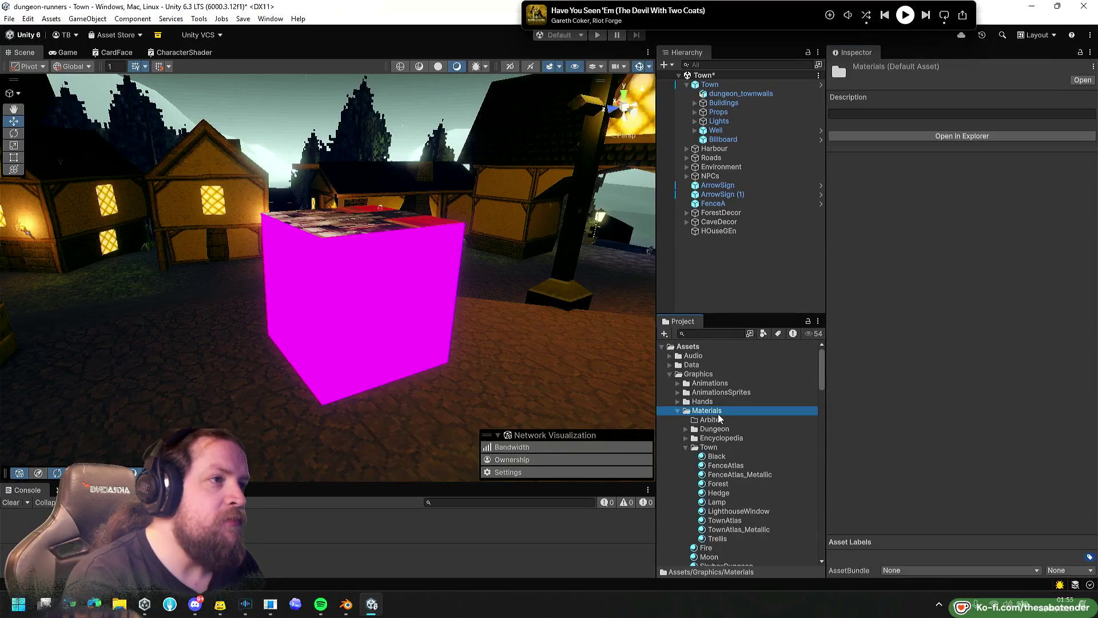
{"action": "double_click", "coordinate": [721, 449]}
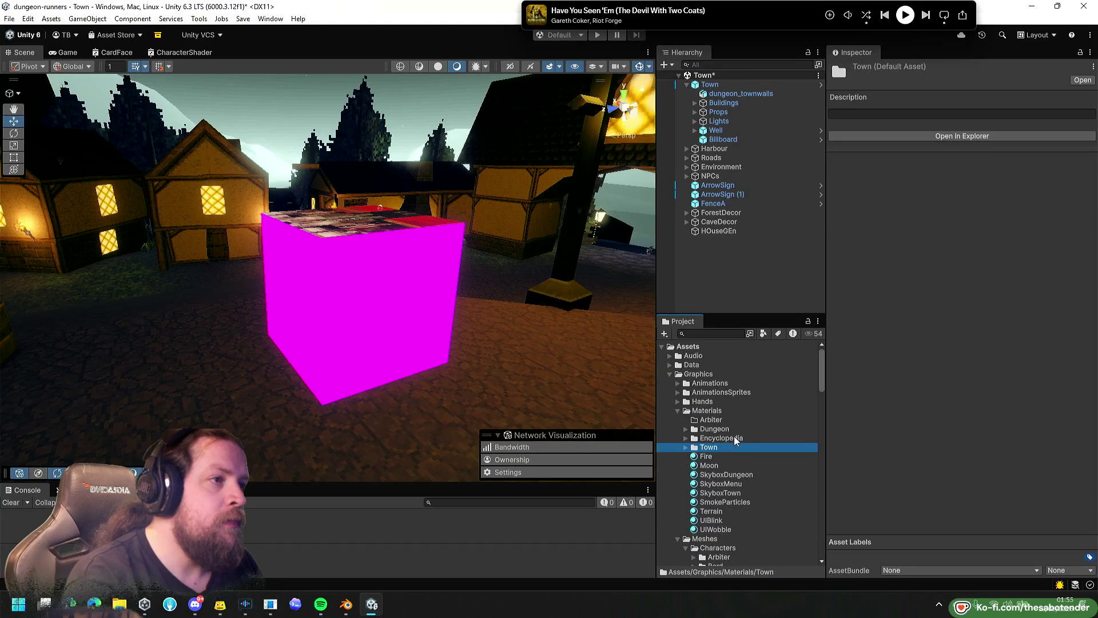
{"action": "key", "text": "Right"}
{"action": "key", "text": "Down"}
{"action": "key", "text": "Down"}
{"action": "key", "text": "Down"}
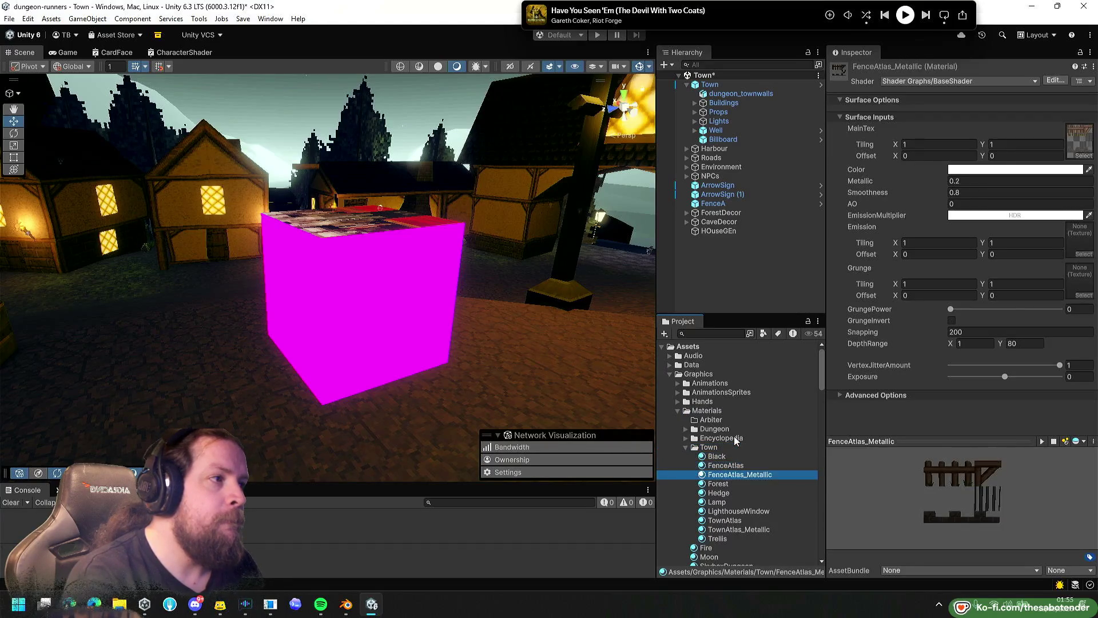
{"action": "key", "text": "Down"}
{"action": "key", "text": "Down"}
{"action": "key", "text": "Down"}
{"action": "key", "text": "Up"}
{"action": "key", "text": "Up"}
{"action": "key", "text": "Left"}
{"action": "key", "text": "Left"}
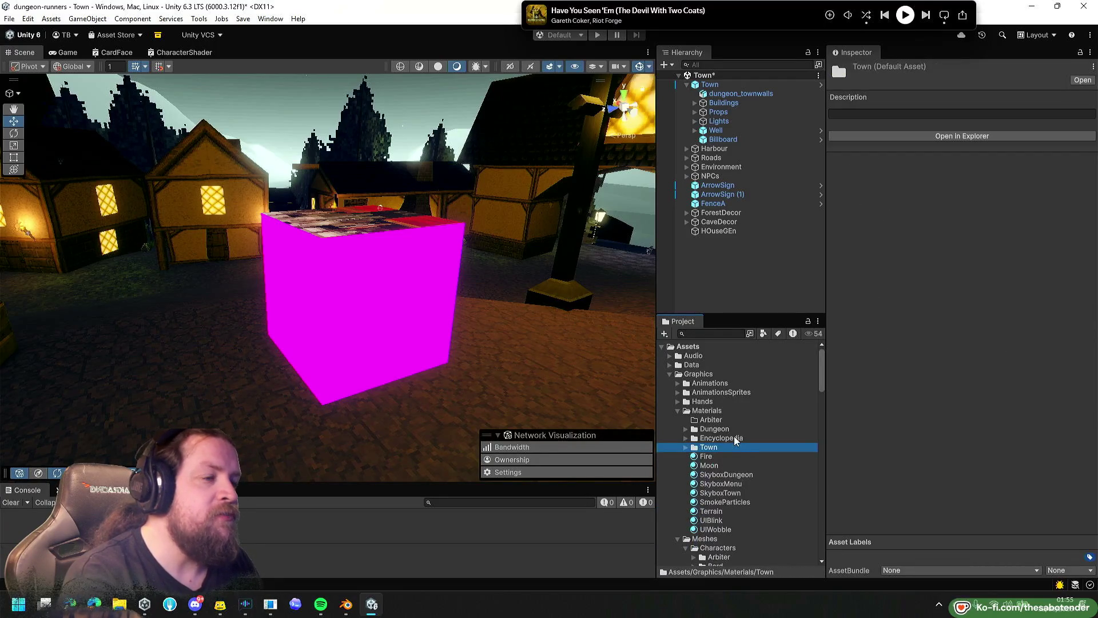
Look over the Moon and Terrain materials, collapse Materials and Meshes, and select HOuseGEn.
{"action": "key", "text": "Down"}
{"action": "key", "text": "Down"}
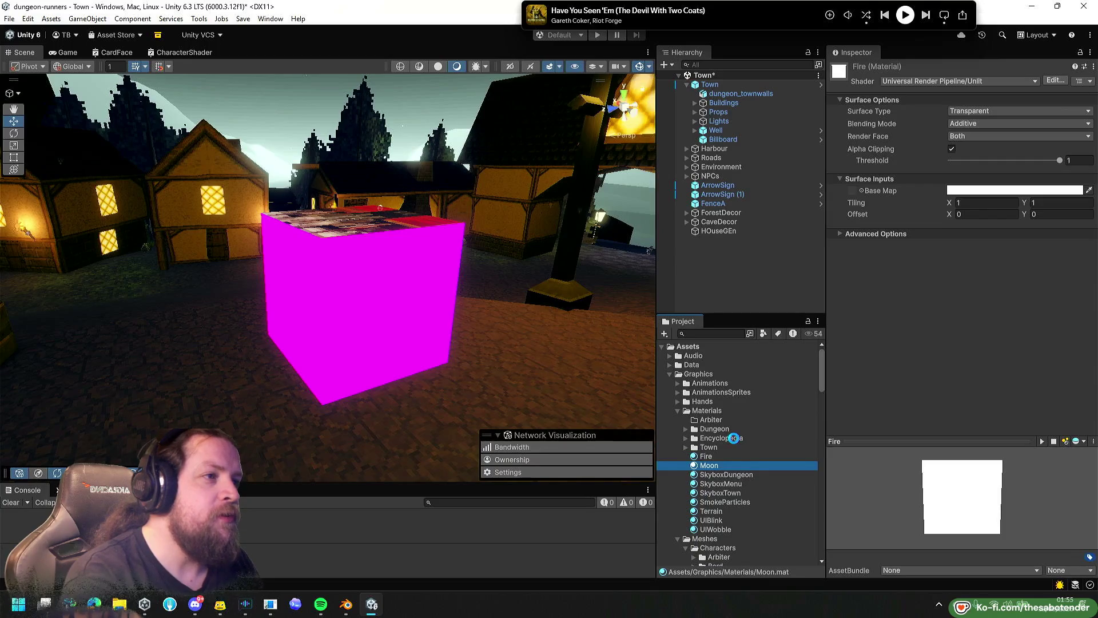
{"action": "key", "text": "Down"}
{"action": "key", "text": "Down"}
{"action": "key", "text": "Down"}
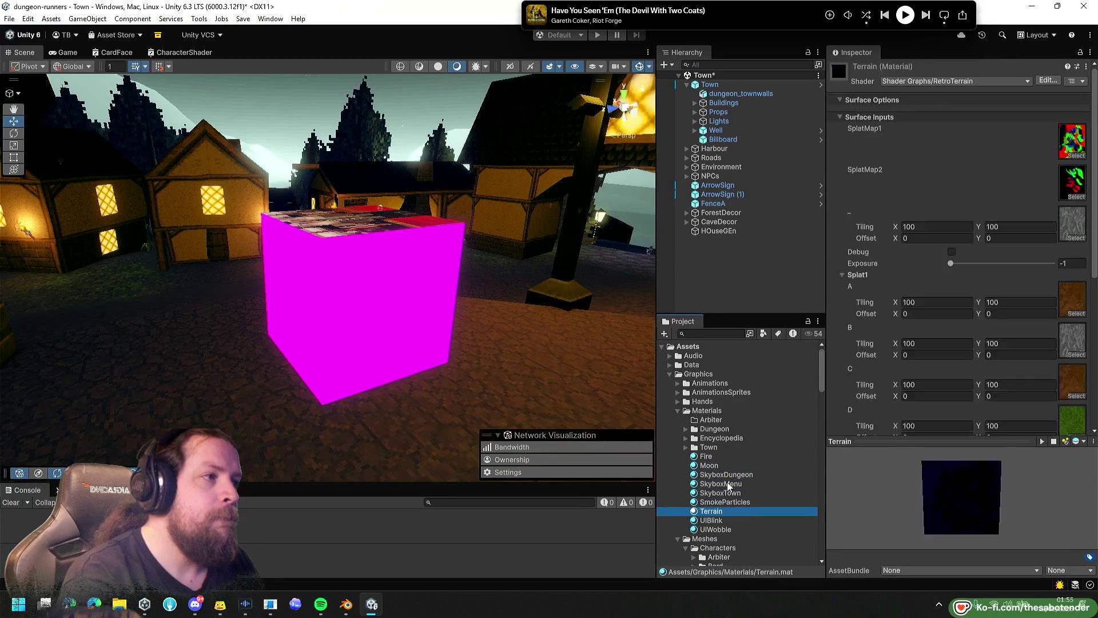
{"action": "key", "text": "Down"}
{"action": "key", "text": "Down"}
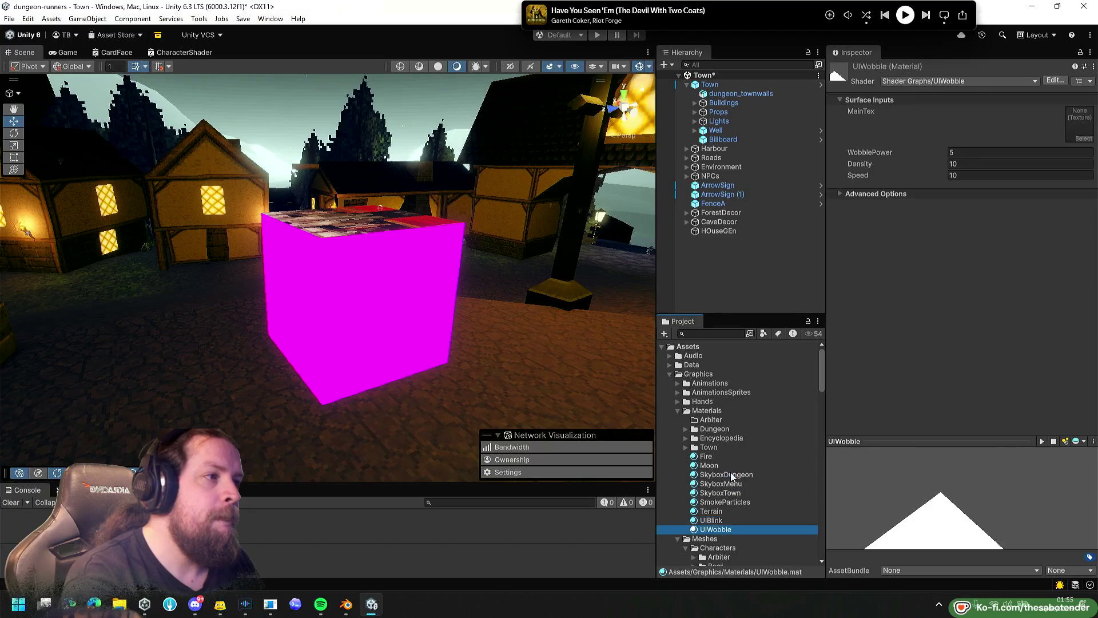
{"action": "key", "text": "Up"}
{"action": "key", "text": "Up"}
{"action": "key", "text": "Up"}
{"action": "key", "text": "Up"}
{"action": "key", "text": "Up"}
{"action": "key", "text": "Left"}
{"action": "key", "text": "Left"}
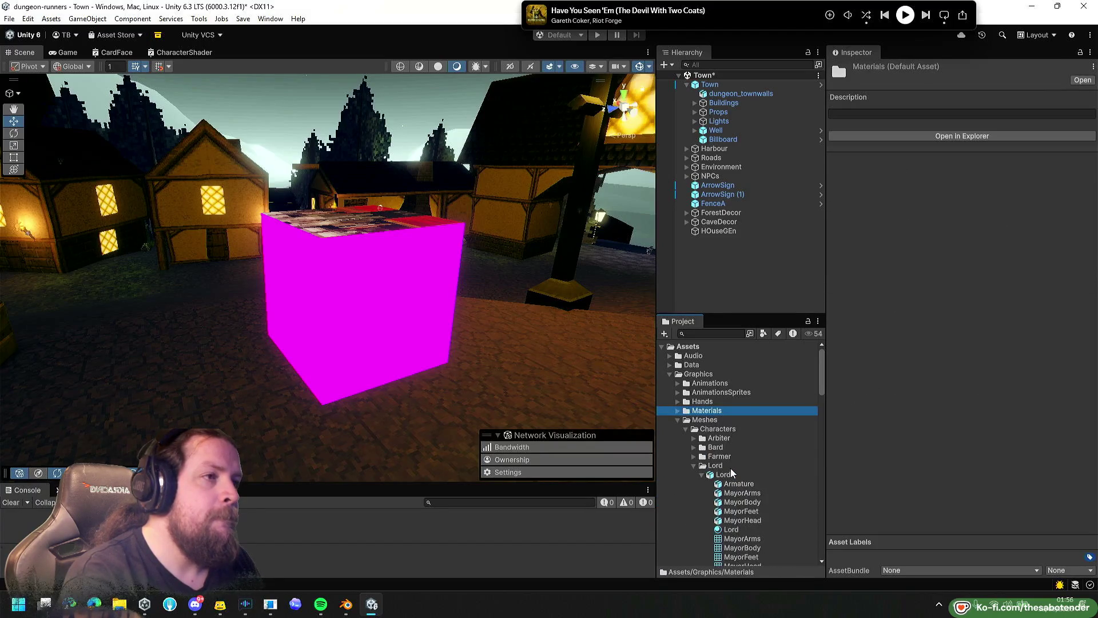
{"action": "key", "text": "Down"}
{"action": "key", "text": "Left"}
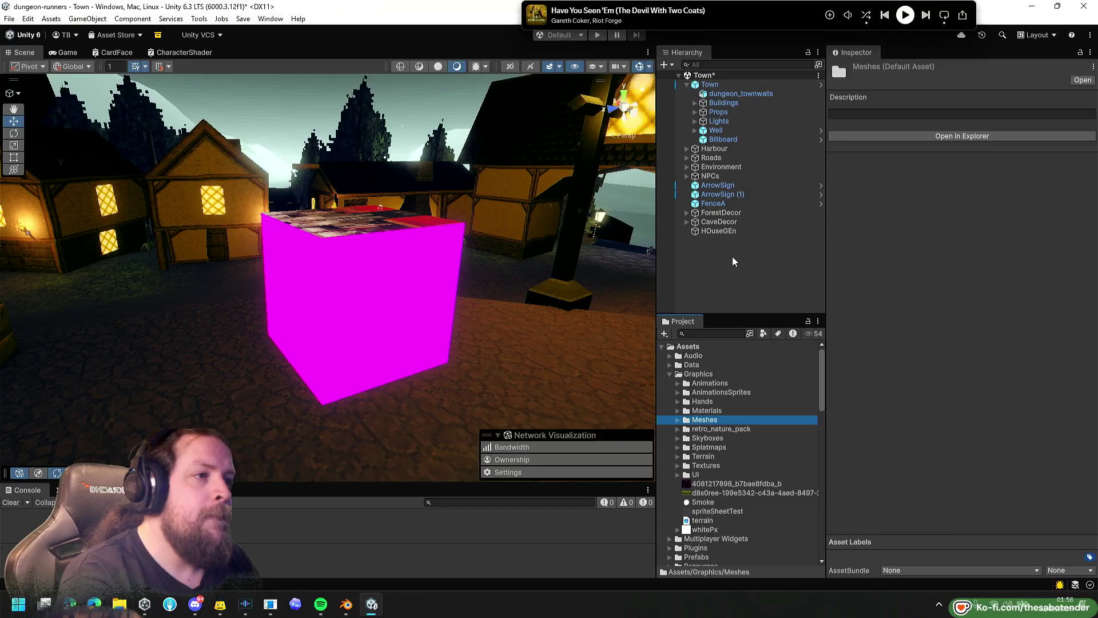
{"action": "left_click", "coordinate": [718, 230]}
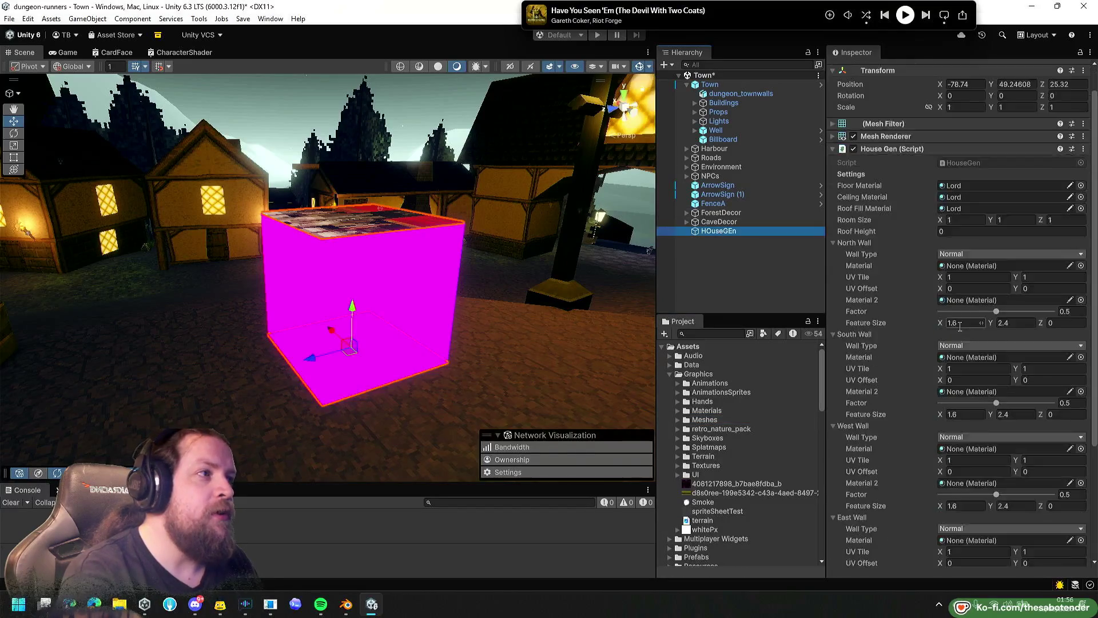
Assign the Lord material to the North, South, West and East Wall Material fields.
{"action": "scroll", "coordinate": [958, 331], "scroll_direction": "down", "scroll_amount": 2}
{"action": "left_click", "coordinate": [952, 123]}
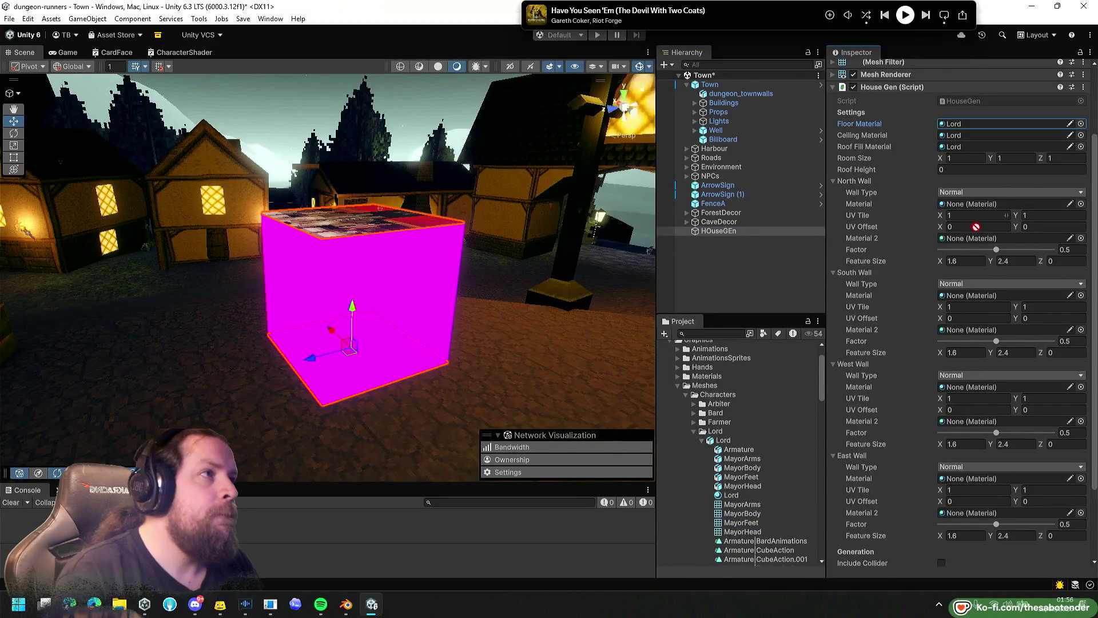
{"action": "left_click", "coordinate": [941, 204]}
{"action": "key", "text": "ctrl+v"}
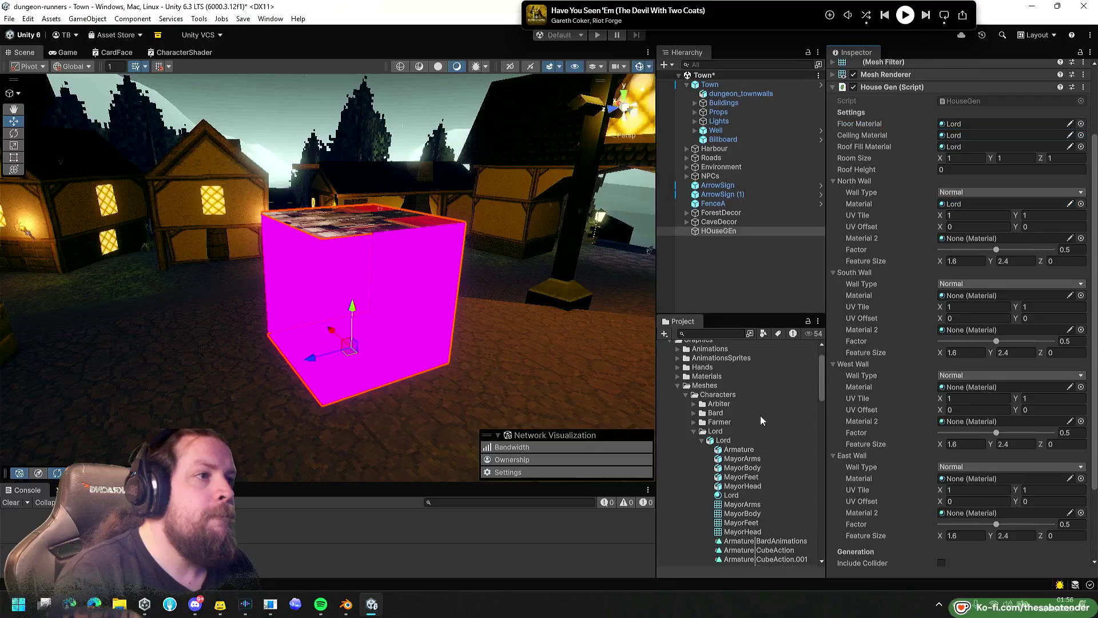
{"action": "left_click_drag", "start_coordinate": [965, 304], "coordinate": [960, 295]}
{"action": "left_click_drag", "start_coordinate": [732, 495], "coordinate": [968, 389]}
{"action": "mouse_move", "coordinate": [728, 495]}
{"action": "left_mouse_down"}
{"action": "mouse_move", "coordinate": [992, 467]}
{"action": "mouse_move", "coordinate": [990, 477]}
{"action": "left_mouse_up"}
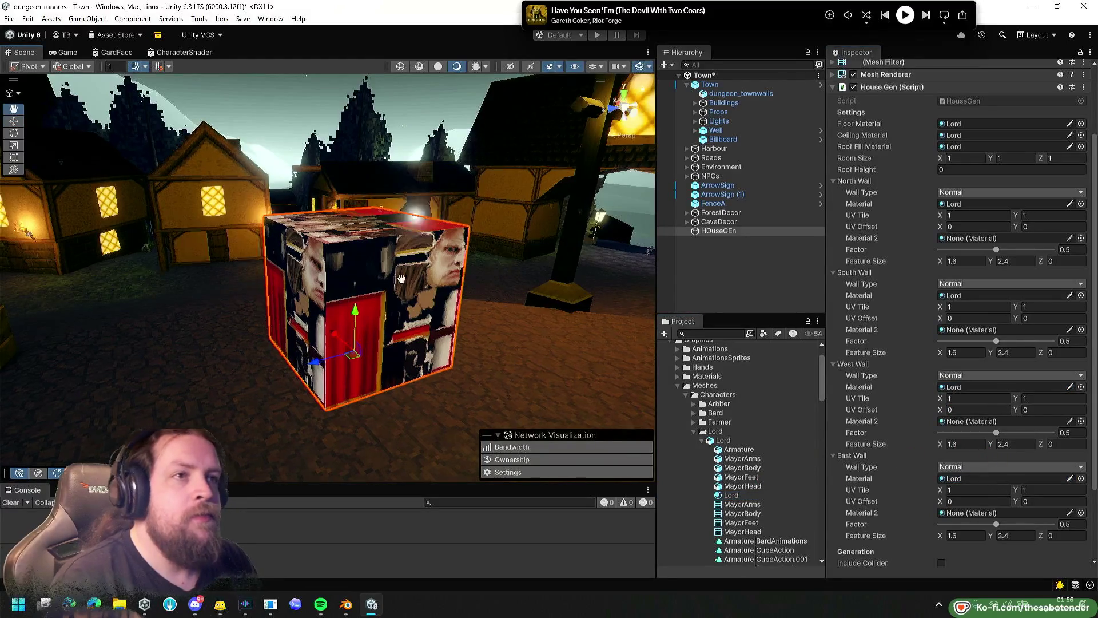
{"action": "scroll", "coordinate": [864, 224], "scroll_direction": "up", "scroll_amount": 2}
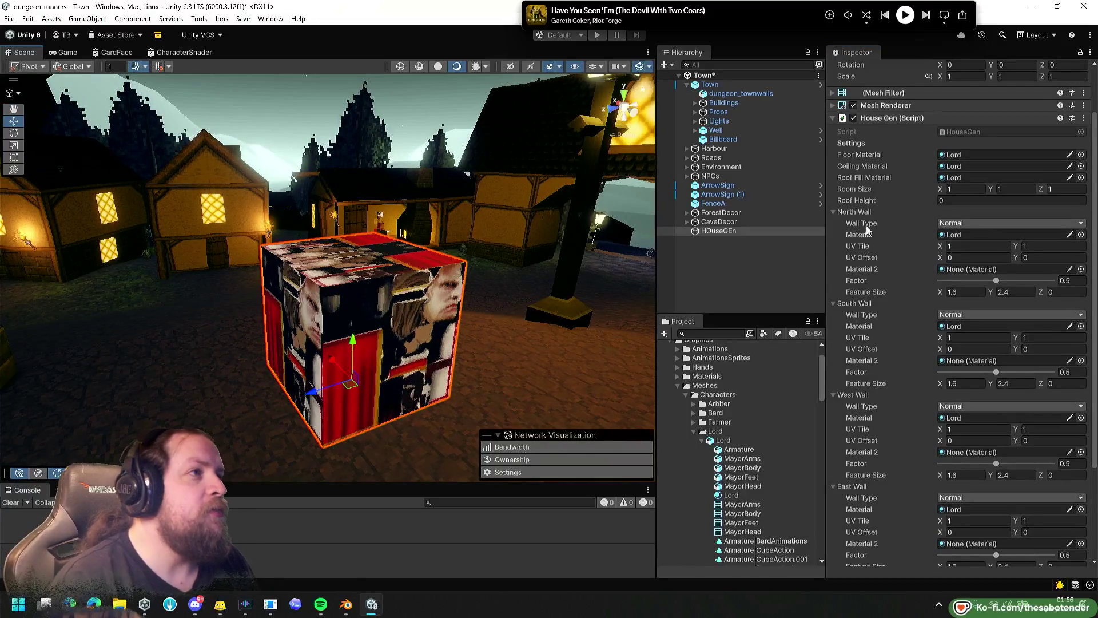
Set Room Size to 1.42 by 1.23 and the Roof Height to 0.83.
{"action": "scroll", "coordinate": [863, 207], "scroll_direction": "up", "scroll_amount": 2}
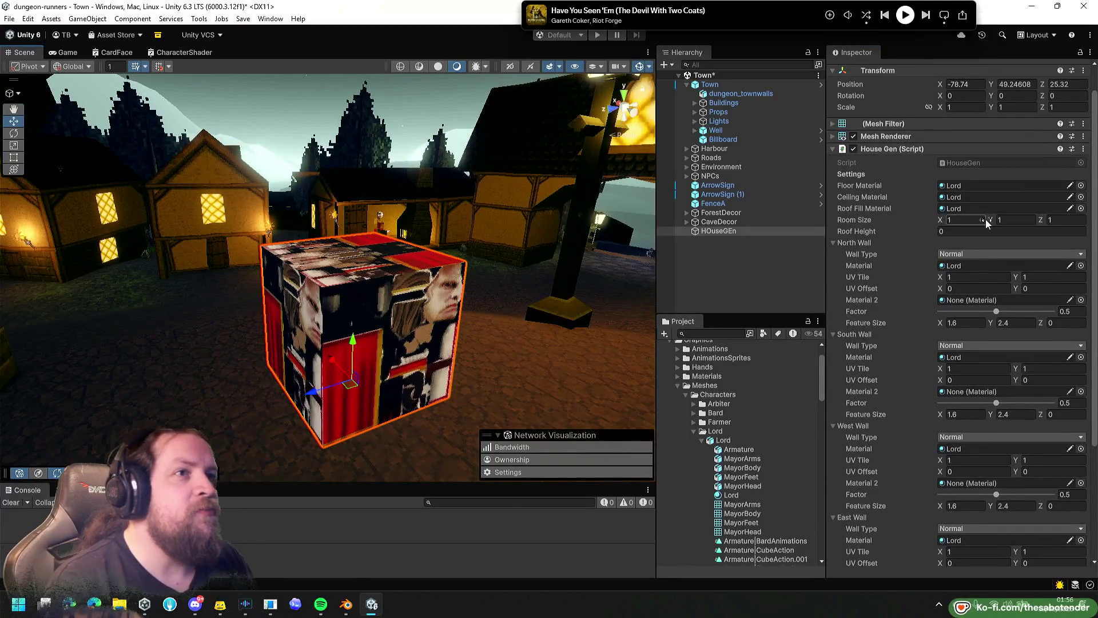
{"action": "type", "text": "1.79"}
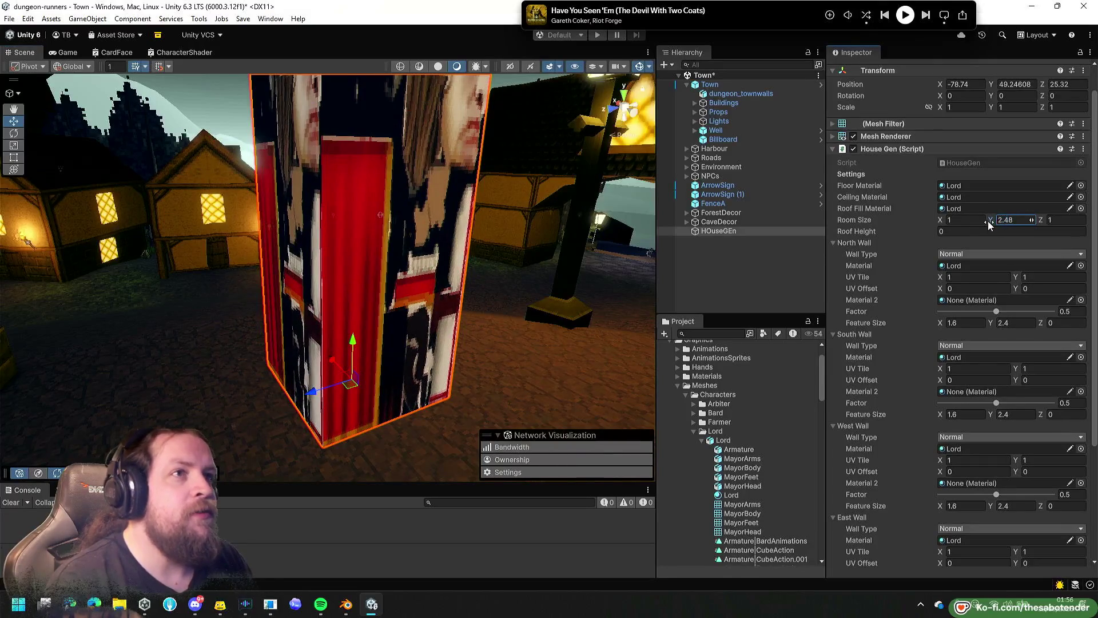
{"action": "key", "text": "BackSpace"}
{"action": "key", "text": "BackSpace"}
{"action": "type", "text": "37"}
{"action": "key", "text": "BackSpace"}
{"action": "key", "text": "BackSpace"}
{"action": "type", "text": "23"}
{"action": "left_click_drag", "start_coordinate": [936, 231], "coordinate": [929, 231]}
{"action": "left_click_drag", "start_coordinate": [561, 275], "coordinate": [571, 272]}
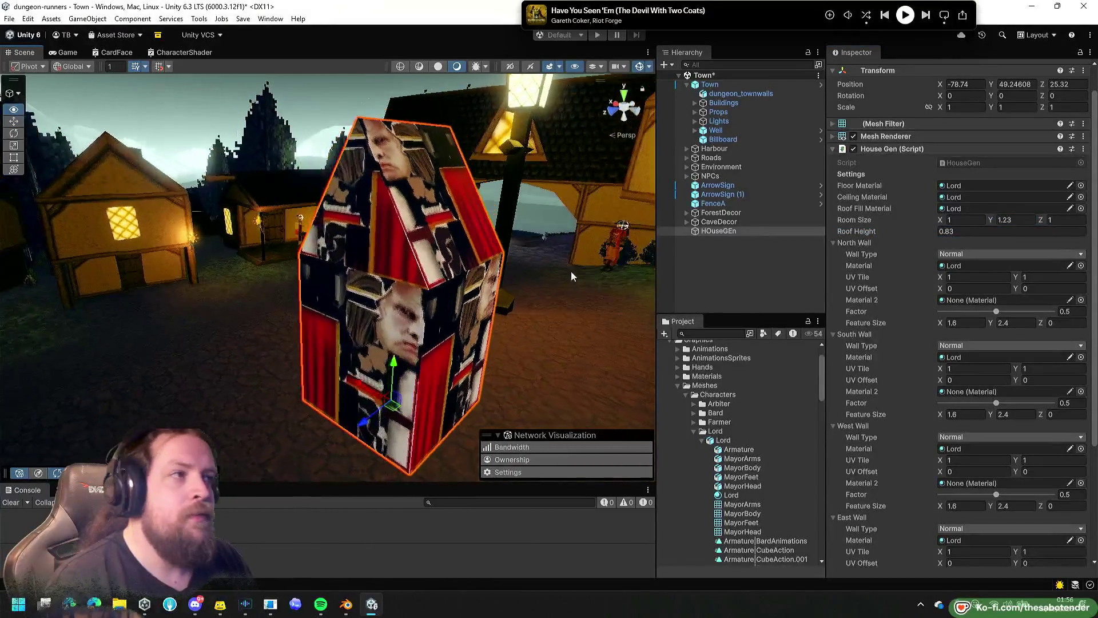
{"action": "left_click", "coordinate": [948, 220]}
{"action": "type", "text": "1.18"}
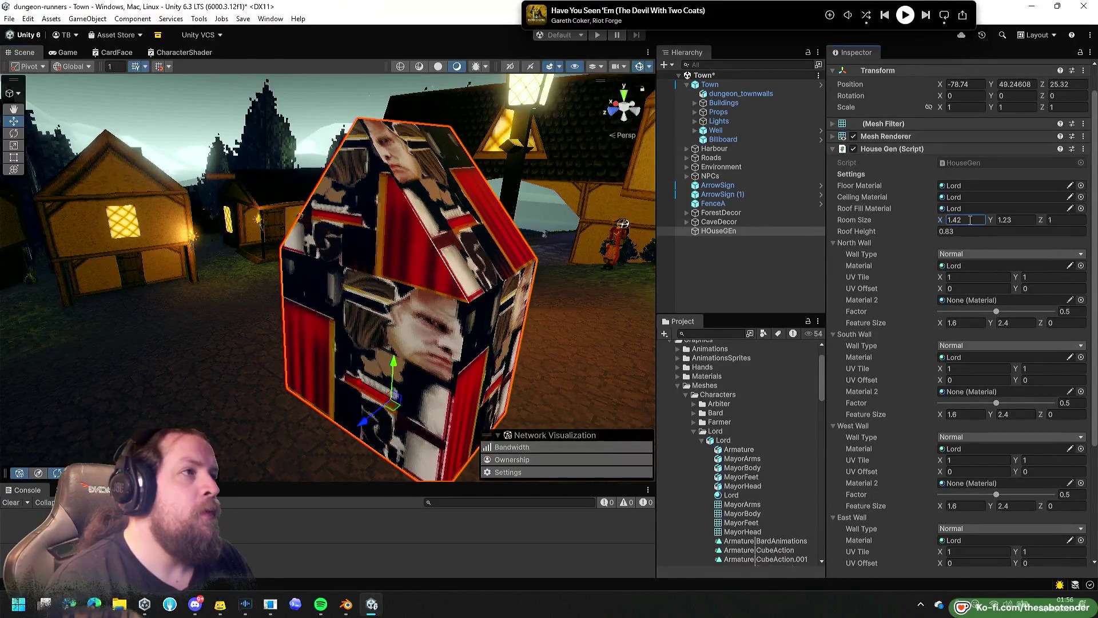
Collapse the four wall foldouts and tick Include Collider to add a mesh collider.
{"action": "left_click", "coordinate": [834, 245]}
{"action": "left_click", "coordinate": [833, 254]}
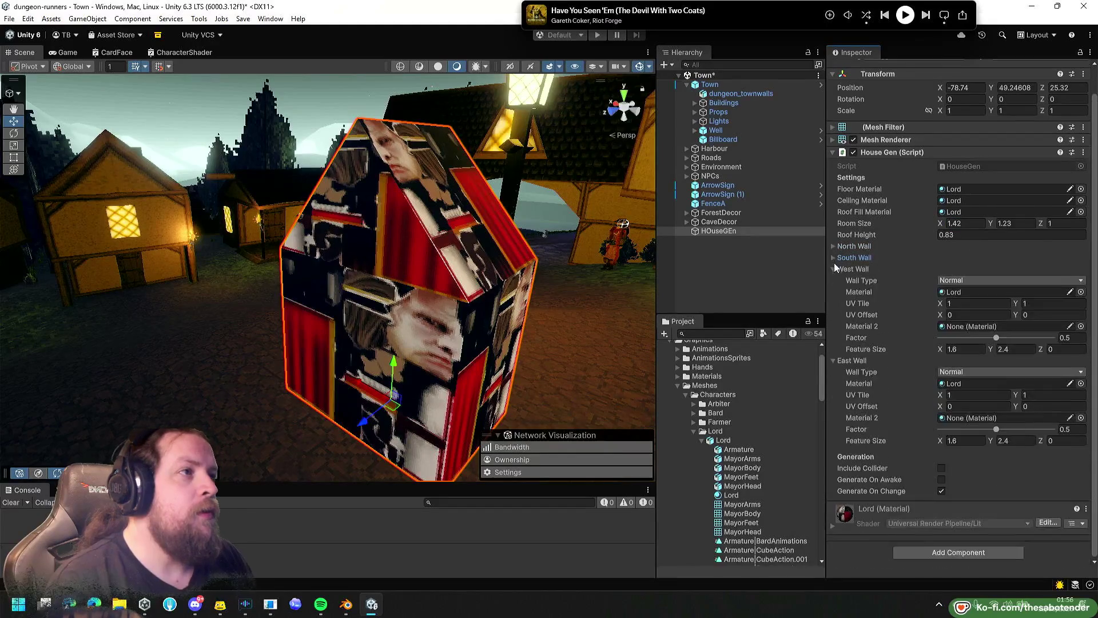
{"action": "left_click", "coordinate": [834, 263]}
{"action": "left_click", "coordinate": [833, 309]}
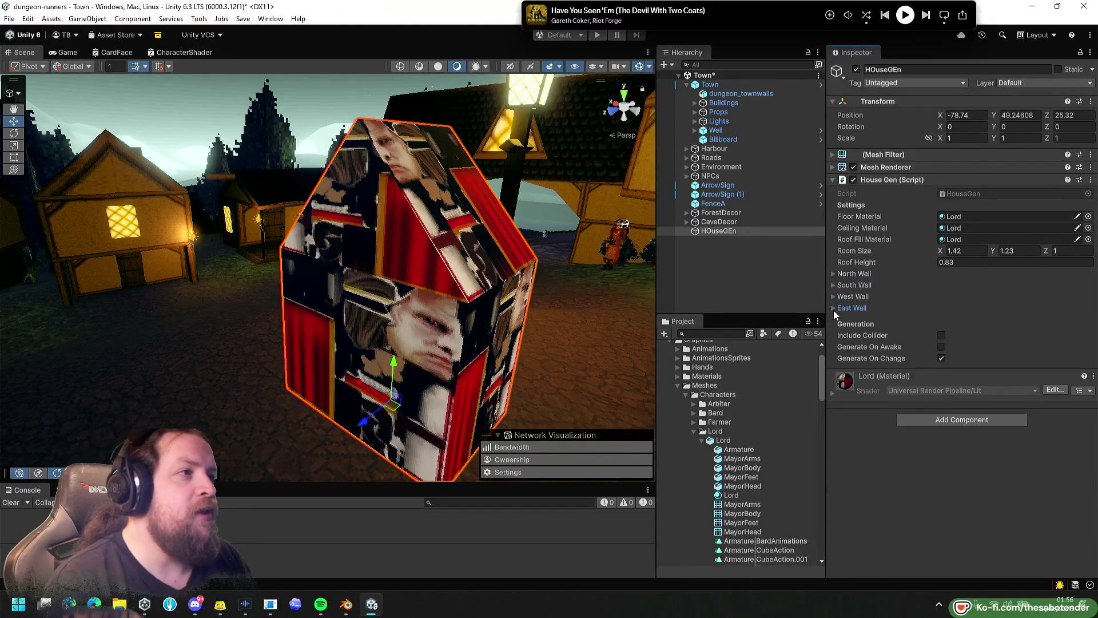
{"action": "left_click", "coordinate": [940, 335]}
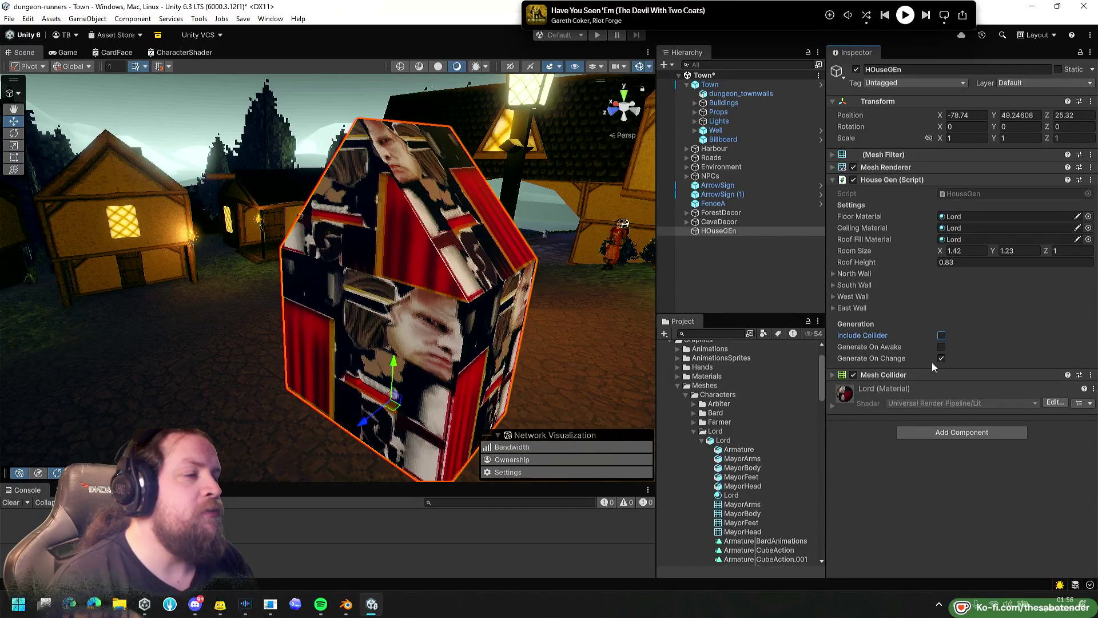
{"action": "left_click", "coordinate": [860, 274]}
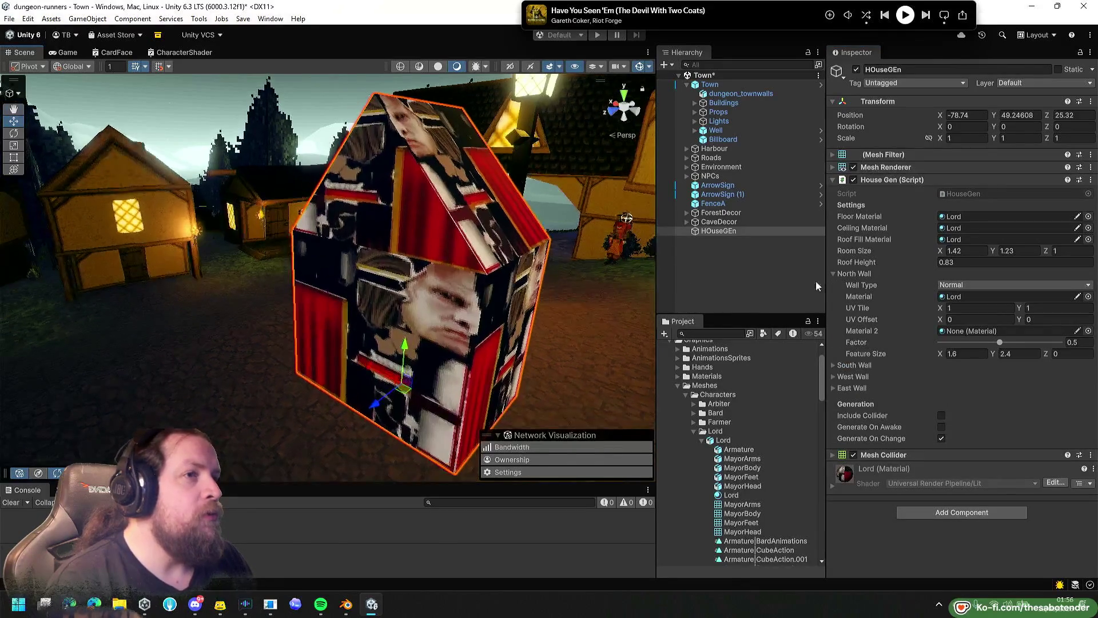
Try different horizontal UV tiling values on the north wall while viewing the house side.
{"action": "left_click", "coordinate": [951, 307]}
{"action": "type", "text": "1.4"}
{"action": "left_click_drag", "start_coordinate": [485, 318], "coordinate": [624, 327]}
{"action": "mouse_move", "coordinate": [732, 338]}
{"action": "left_mouse_down"}
{"action": "mouse_move", "coordinate": [602, 304]}
{"action": "mouse_move", "coordinate": [515, 303]}
{"action": "left_mouse_up"}
{"action": "mouse_move", "coordinate": [943, 307]}
{"action": "left_mouse_down"}
{"action": "mouse_move", "coordinate": [976, 310]}
{"action": "mouse_move", "coordinate": [950, 320]}
{"action": "left_mouse_up"}
{"action": "type", "text": "1"}
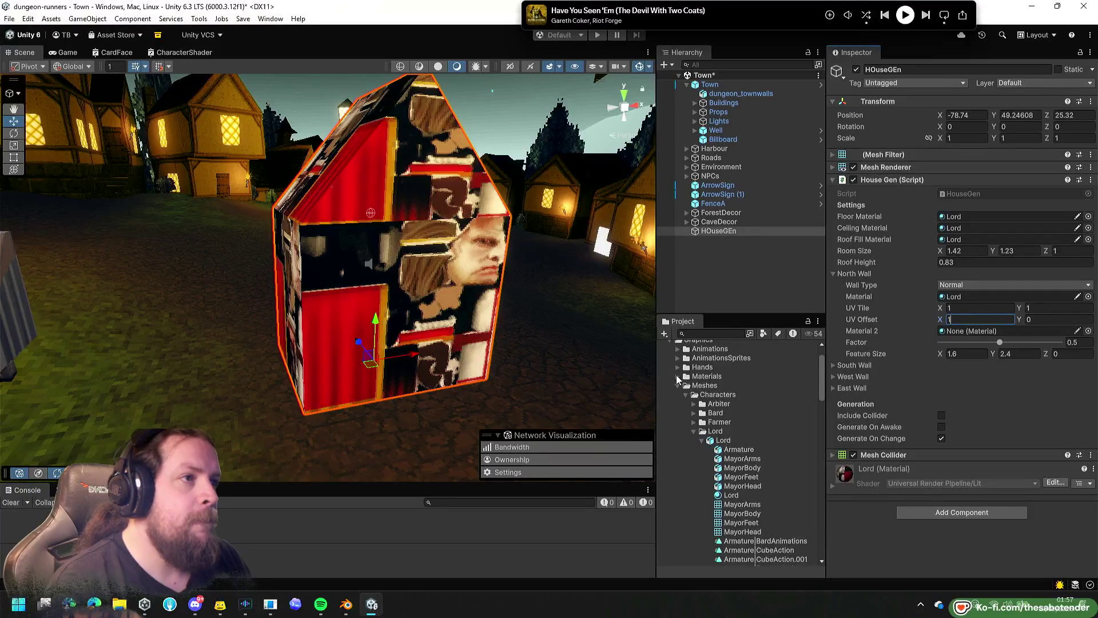
Put TownAtlas on the north wall with UV Tile 0.04×0.46, offset 1.2, and Lamp as Material 2.
{"action": "left_click", "coordinate": [678, 376]}
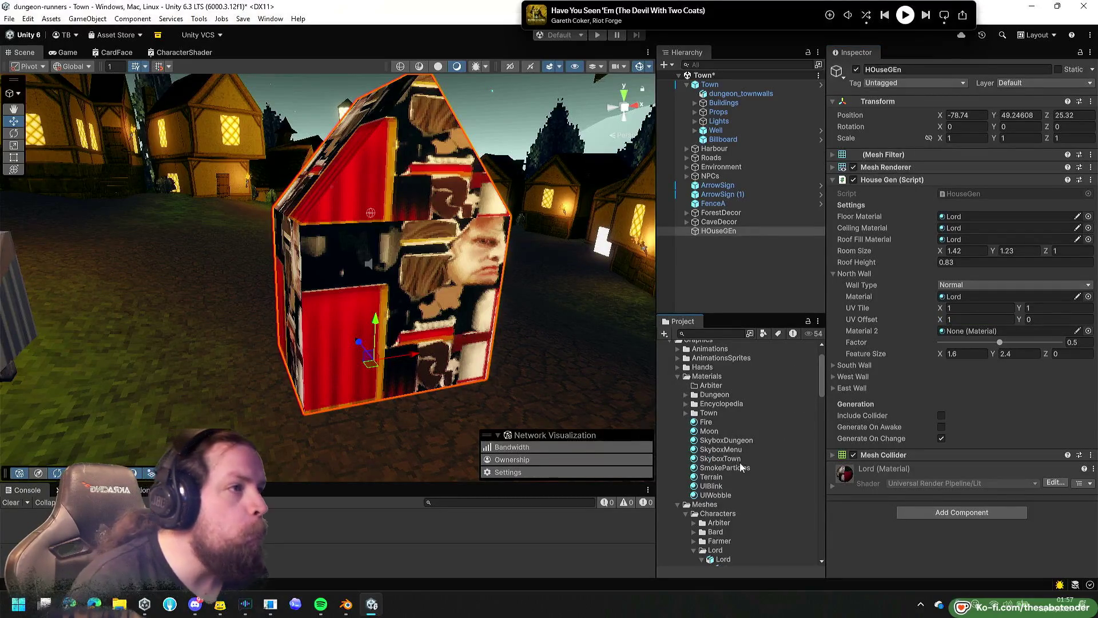
{"action": "left_click", "coordinate": [686, 413]}
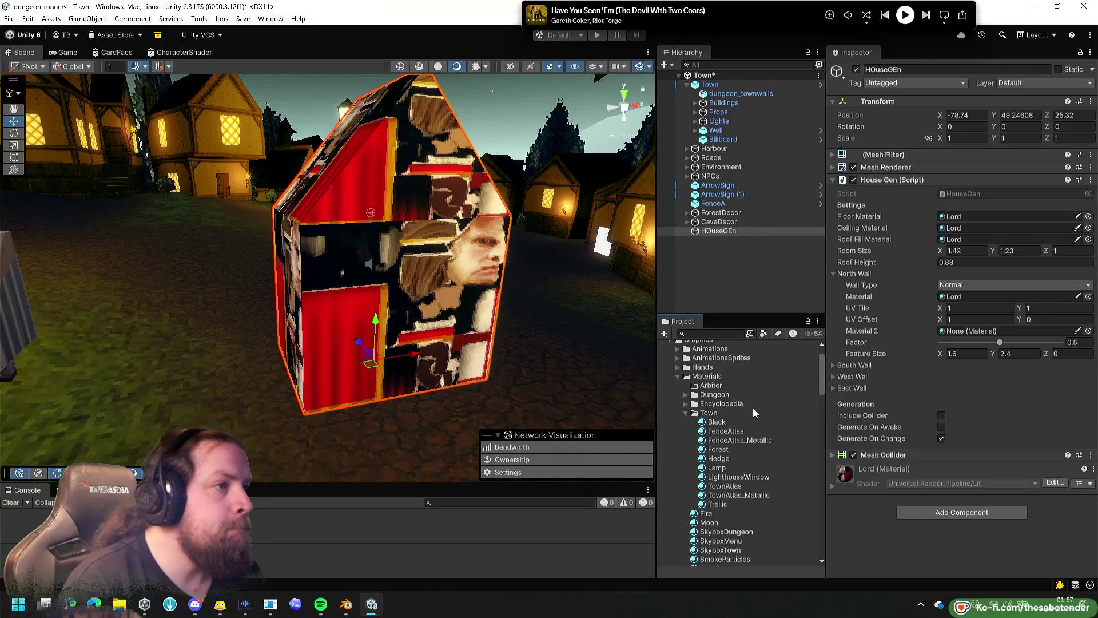
{"action": "mouse_move", "coordinate": [725, 486]}
{"action": "left_mouse_down"}
{"action": "mouse_move", "coordinate": [972, 318]}
{"action": "mouse_move", "coordinate": [970, 244]}
{"action": "mouse_move", "coordinate": [967, 299]}
{"action": "mouse_move", "coordinate": [933, 312]}
{"action": "left_mouse_up"}
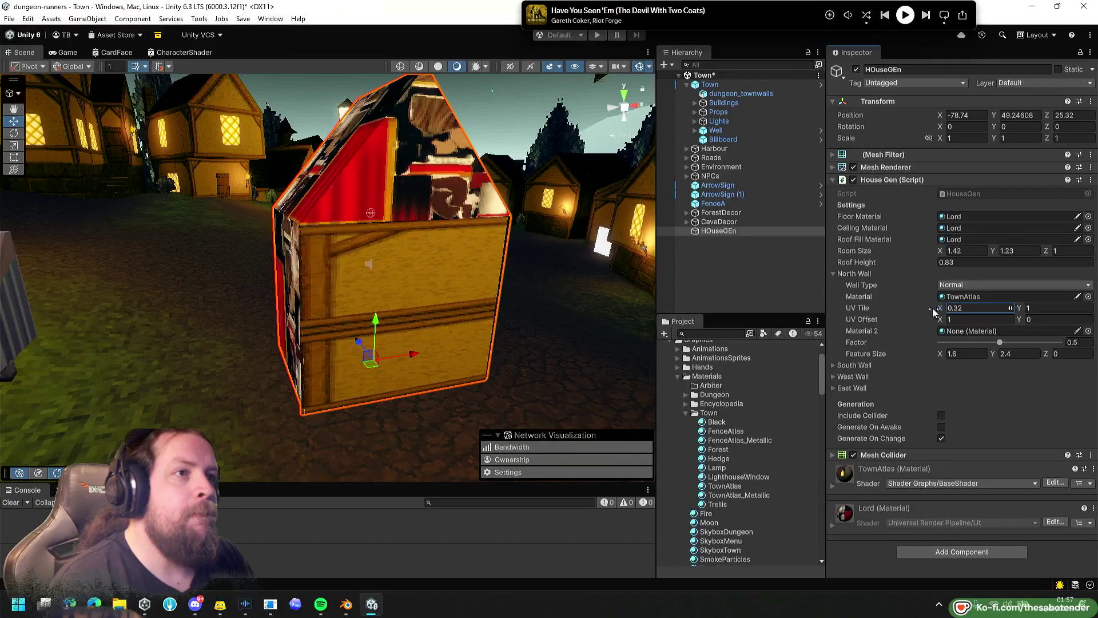
{"action": "left_click_drag", "start_coordinate": [1022, 309], "coordinate": [1010, 309]}
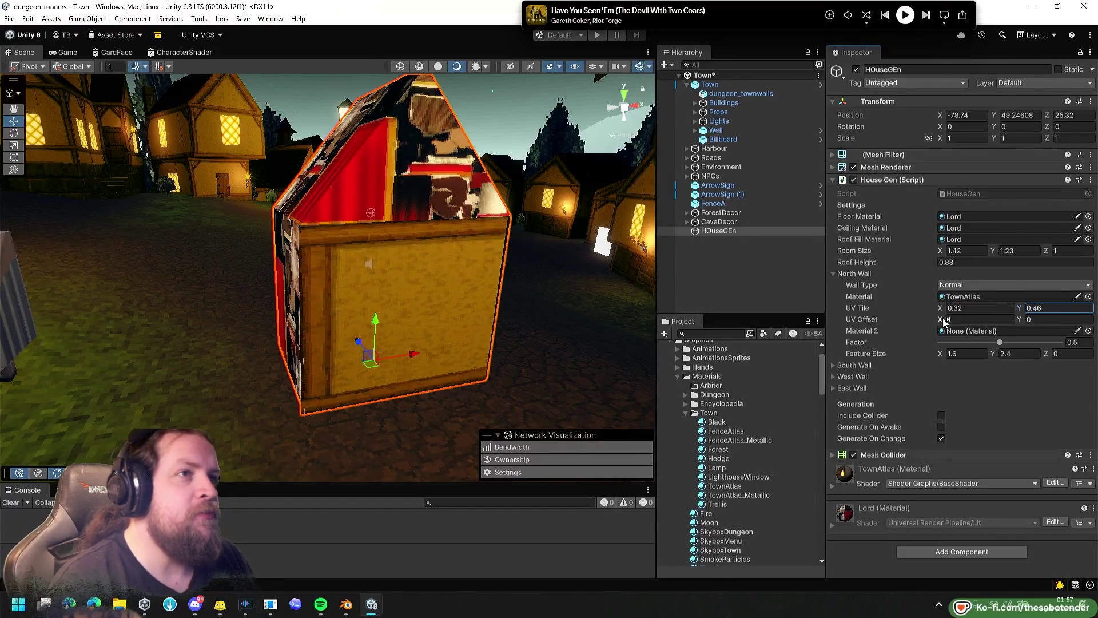
{"action": "left_click_drag", "start_coordinate": [940, 318], "coordinate": [942, 310]}
{"action": "left_click_drag", "start_coordinate": [595, 292], "coordinate": [543, 304]}
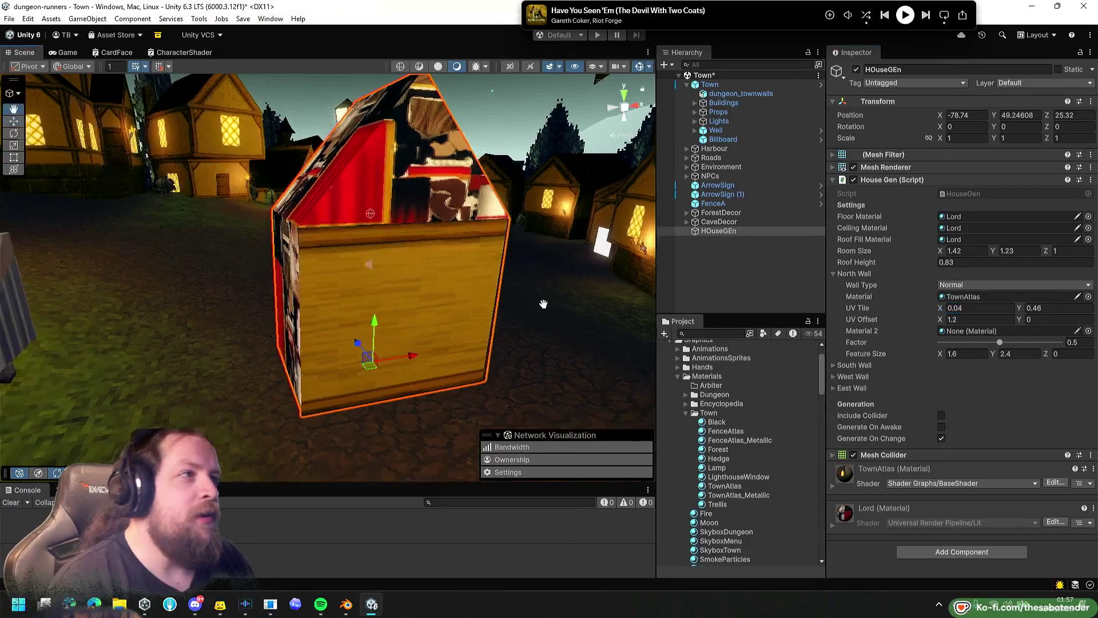
{"action": "mouse_move", "coordinate": [714, 473]}
{"action": "left_mouse_down"}
{"action": "mouse_move", "coordinate": [972, 309]}
{"action": "mouse_move", "coordinate": [955, 331]}
{"action": "left_mouse_up"}
{"action": "left_click", "coordinate": [954, 331]}
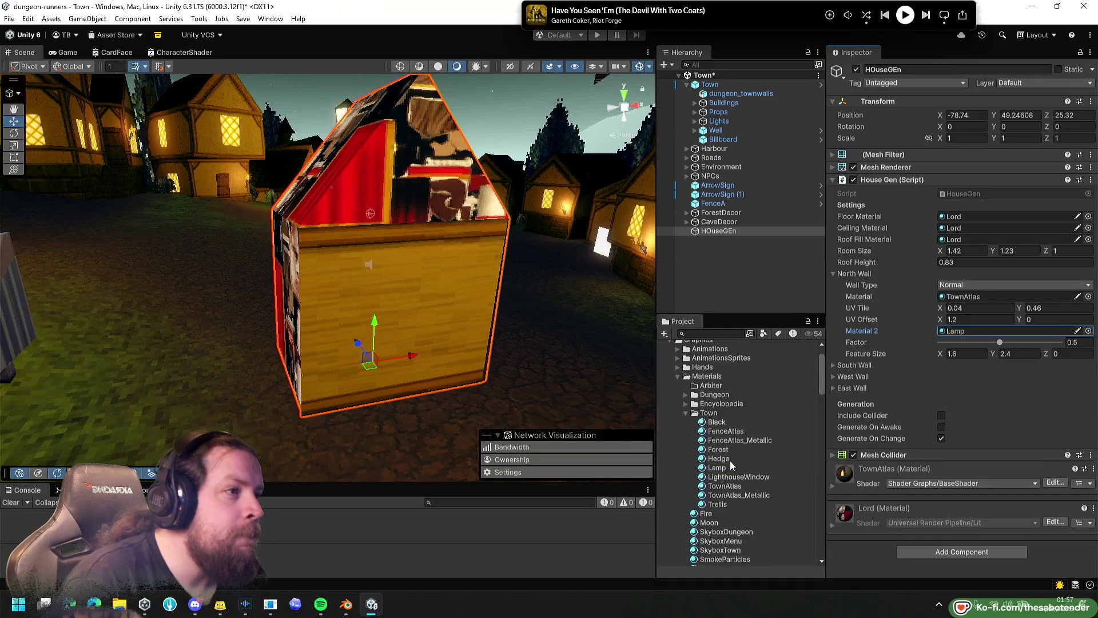
Swap the north wall's Material 2 from Lamp to LighthouseWindow and bring up the Wall Type list.
{"action": "mouse_move", "coordinate": [736, 479]}
{"action": "left_mouse_down"}
{"action": "mouse_move", "coordinate": [982, 318]}
{"action": "mouse_move", "coordinate": [981, 330]}
{"action": "left_mouse_up"}
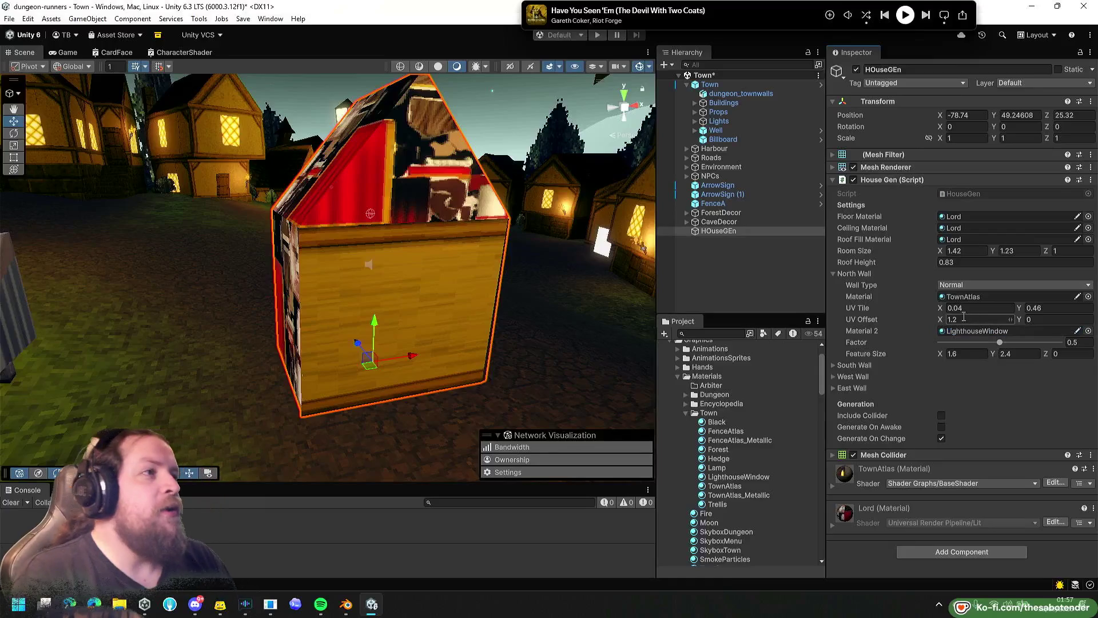
{"action": "left_click", "coordinate": [965, 284]}
{"action": "left_click", "coordinate": [909, 284]}
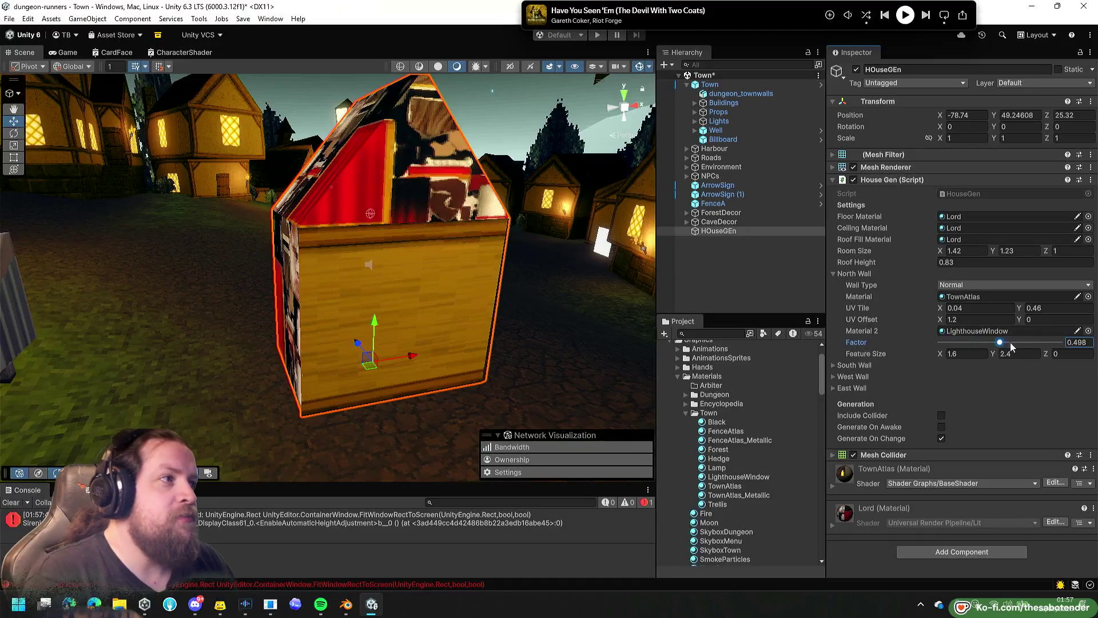
{"action": "left_click", "coordinate": [964, 284]}
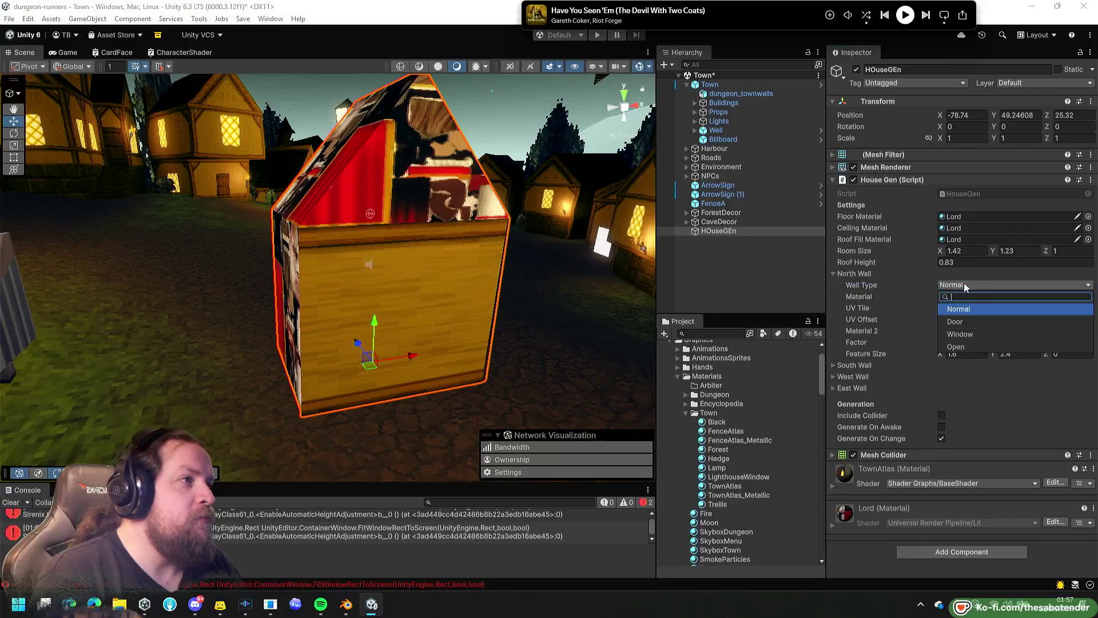
Make the north wall a Door with a lower factor, then a Window with a taller opening.
{"action": "left_click", "coordinate": [970, 323]}
{"action": "mouse_move", "coordinate": [996, 342]}
{"action": "left_mouse_down"}
{"action": "mouse_move", "coordinate": [925, 355]}
{"action": "mouse_move", "coordinate": [1018, 355]}
{"action": "mouse_move", "coordinate": [973, 343]}
{"action": "mouse_move", "coordinate": [1031, 345]}
{"action": "mouse_move", "coordinate": [982, 347]}
{"action": "mouse_move", "coordinate": [996, 351]}
{"action": "left_mouse_up"}
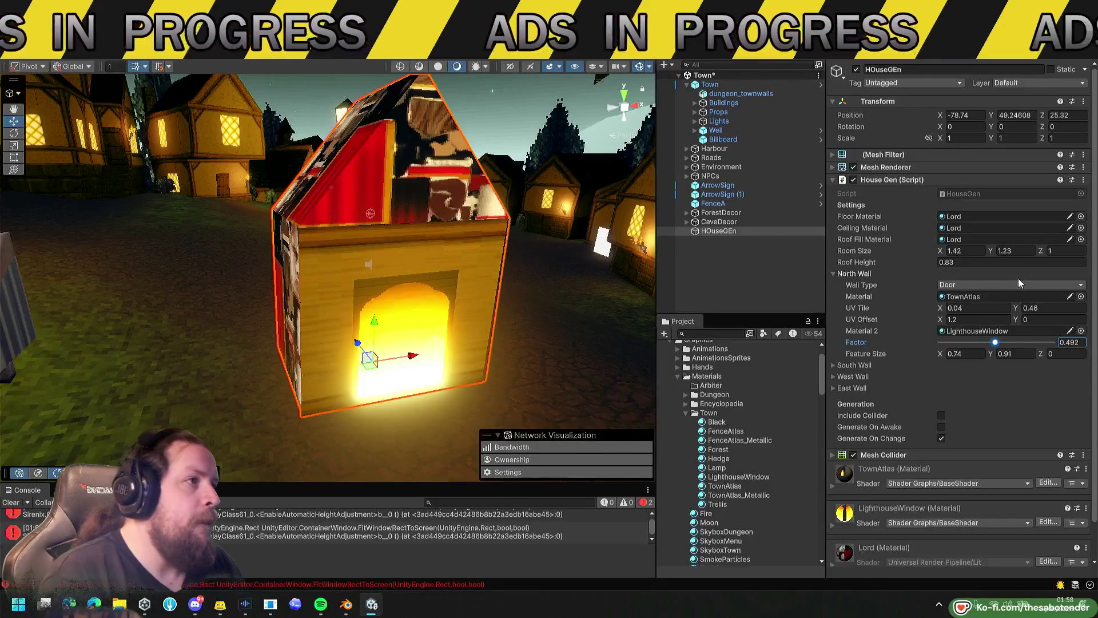
{"action": "left_click", "coordinate": [999, 283]}
{"action": "left_click", "coordinate": [963, 326]}
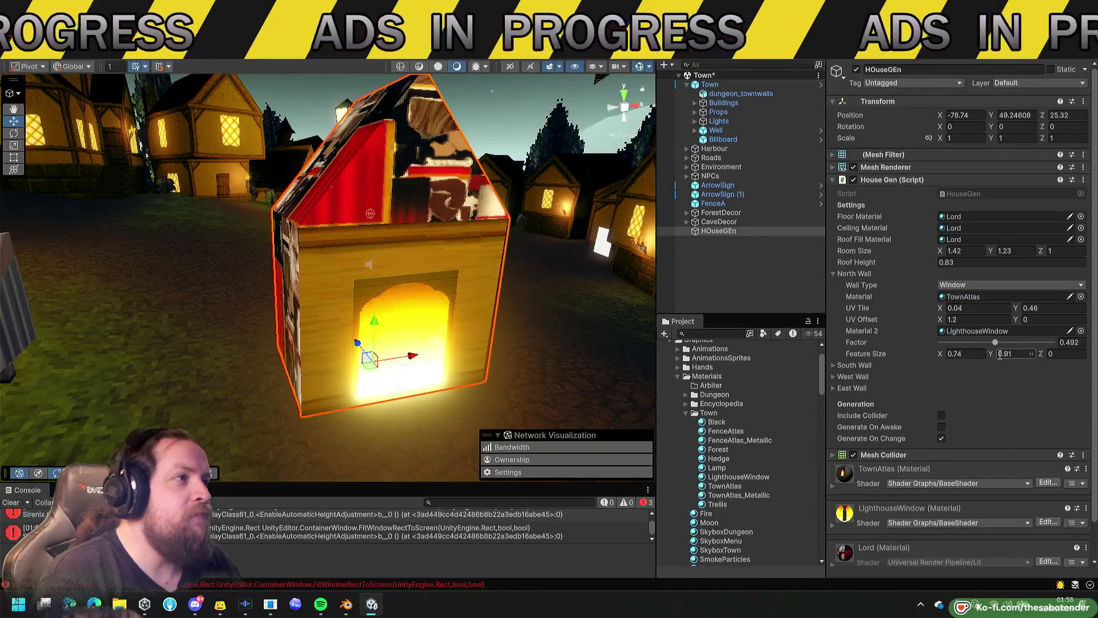
{"action": "mouse_move", "coordinate": [993, 357]}
{"action": "left_mouse_down"}
{"action": "mouse_move", "coordinate": [1049, 341]}
{"action": "mouse_move", "coordinate": [1055, 353]}
{"action": "mouse_move", "coordinate": [1017, 332]}
{"action": "left_mouse_up"}
Cycle the north wall type through Door, Window and Open.
{"action": "left_click", "coordinate": [990, 285]}
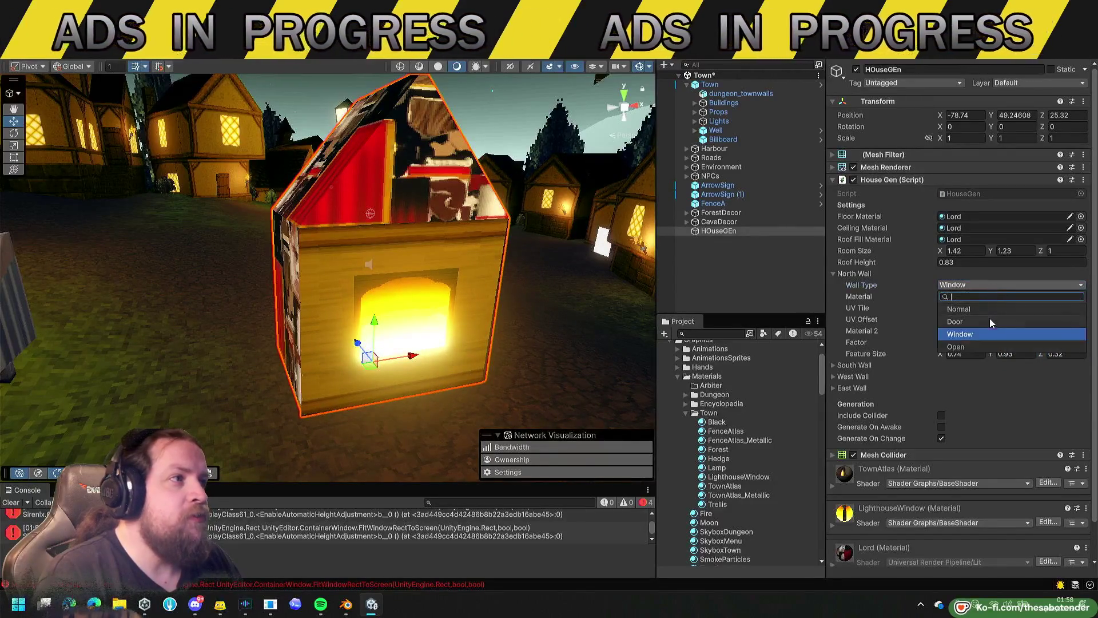
{"action": "left_click", "coordinate": [987, 321]}
{"action": "left_click", "coordinate": [997, 284]}
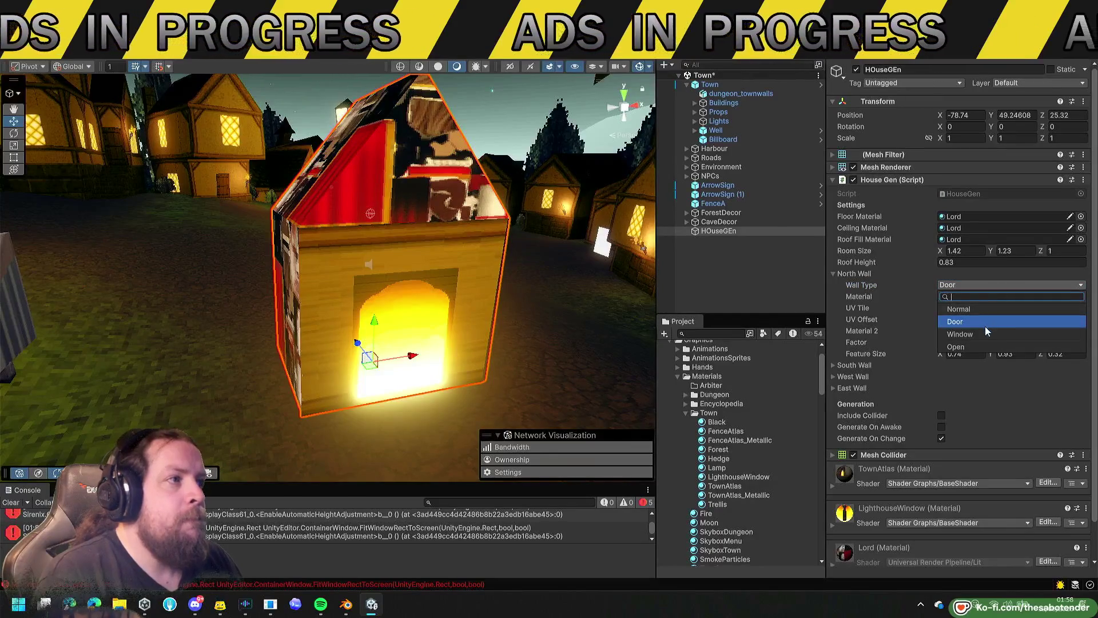
{"action": "left_click", "coordinate": [985, 333]}
{"action": "left_click_drag", "start_coordinate": [489, 311], "coordinate": [503, 292]}
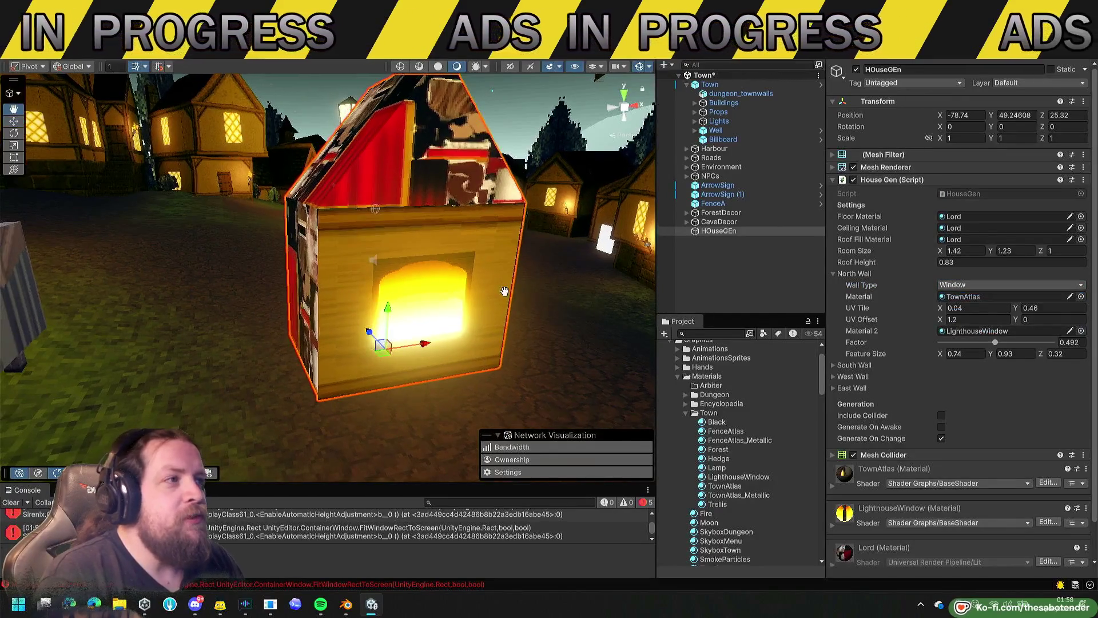
{"action": "left_click", "coordinate": [978, 286]}
{"action": "left_click", "coordinate": [957, 345]}
{"action": "mouse_move", "coordinate": [435, 343]}
{"action": "left_mouse_down"}
{"action": "mouse_move", "coordinate": [423, 343]}
{"action": "mouse_move", "coordinate": [446, 337]}
{"action": "left_mouse_up"}
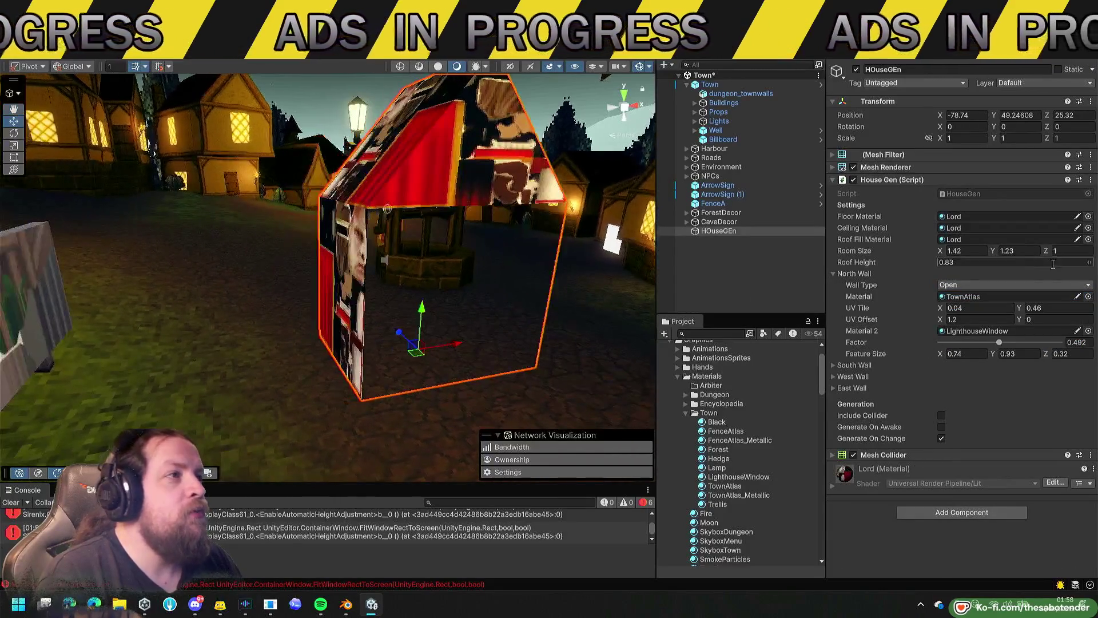
Try a Normal wall, settle on Door for a glowing doorway, and collapse North Wall settings.
{"action": "left_click", "coordinate": [1014, 285]}
{"action": "left_click", "coordinate": [976, 314]}
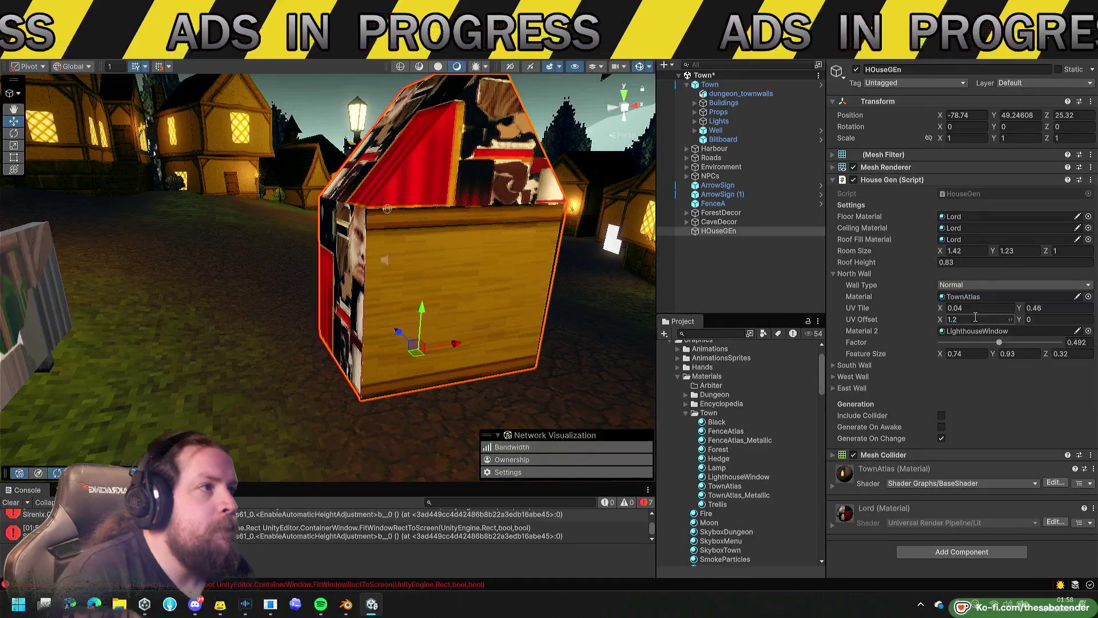
{"action": "left_click", "coordinate": [972, 285]}
{"action": "left_click", "coordinate": [951, 322]}
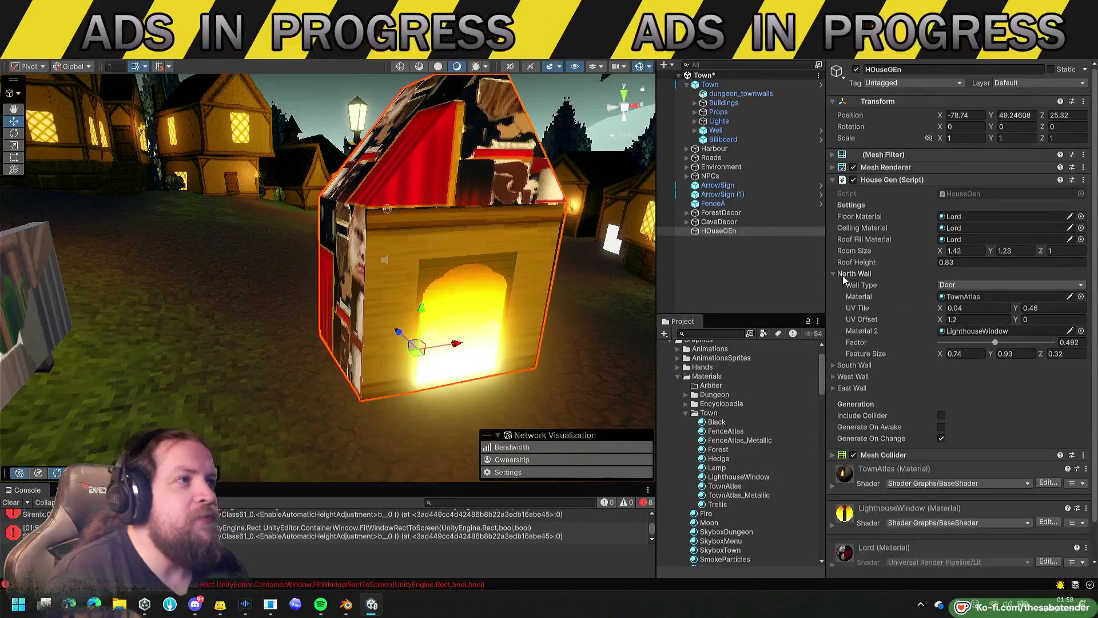
{"action": "left_click", "coordinate": [842, 276]}
{"action": "mouse_move", "coordinate": [297, 331]}
{"action": "left_mouse_down"}
{"action": "mouse_move", "coordinate": [278, 337]}
{"action": "mouse_move", "coordinate": [420, 336]}
{"action": "mouse_move", "coordinate": [421, 321]}
{"action": "left_mouse_up"}
{"action": "mouse_move", "coordinate": [470, 295]}
{"action": "left_mouse_down"}
{"action": "mouse_move", "coordinate": [628, 304]}
{"action": "mouse_move", "coordinate": [177, 314]}
{"action": "mouse_move", "coordinate": [658, 281]}
{"action": "left_mouse_up"}
Delete HOuseGEn from the Hierarchy and look around the town from new angles.
{"action": "left_click", "coordinate": [722, 249]}
{"action": "left_click", "coordinate": [726, 232]}
{"action": "key", "text": "Delete"}
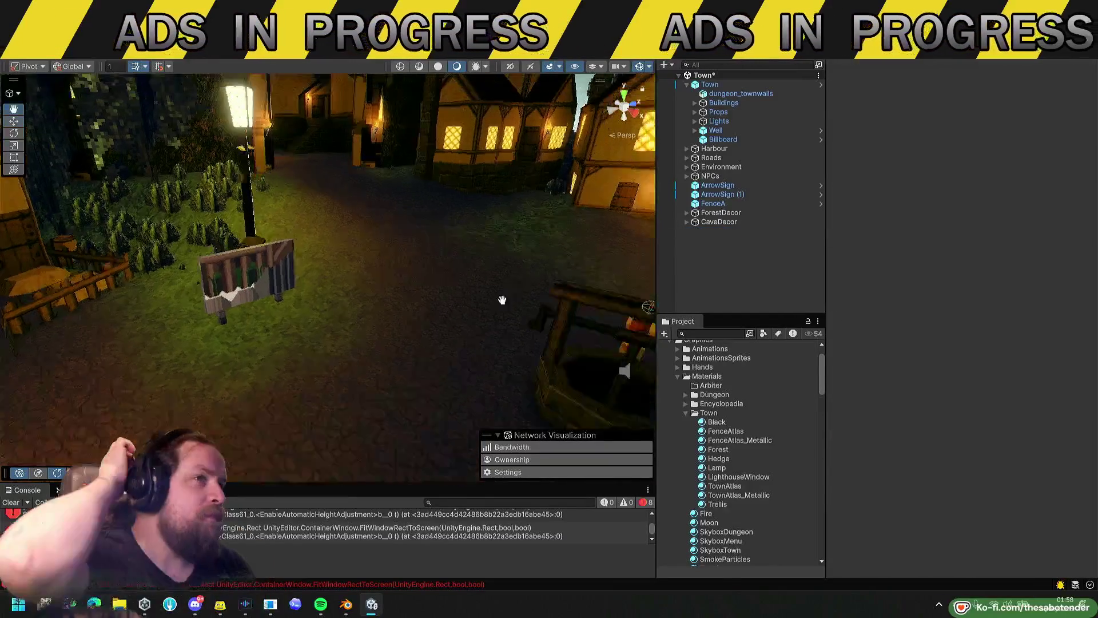
{"action": "left_click_drag", "start_coordinate": [502, 300], "coordinate": [404, 388]}
{"action": "left_click_drag", "start_coordinate": [606, 215], "coordinate": [372, 383]}
{"action": "mouse_move", "coordinate": [324, 320]}
{"action": "left_mouse_down"}
{"action": "mouse_move", "coordinate": [318, 286]}
{"action": "mouse_move", "coordinate": [248, 286]}
{"action": "mouse_move", "coordinate": [652, 313]}
{"action": "mouse_move", "coordinate": [845, 311]}
{"action": "mouse_move", "coordinate": [696, 322]}
{"action": "mouse_move", "coordinate": [443, 311]}
{"action": "mouse_move", "coordinate": [497, 369]}
{"action": "left_mouse_up"}
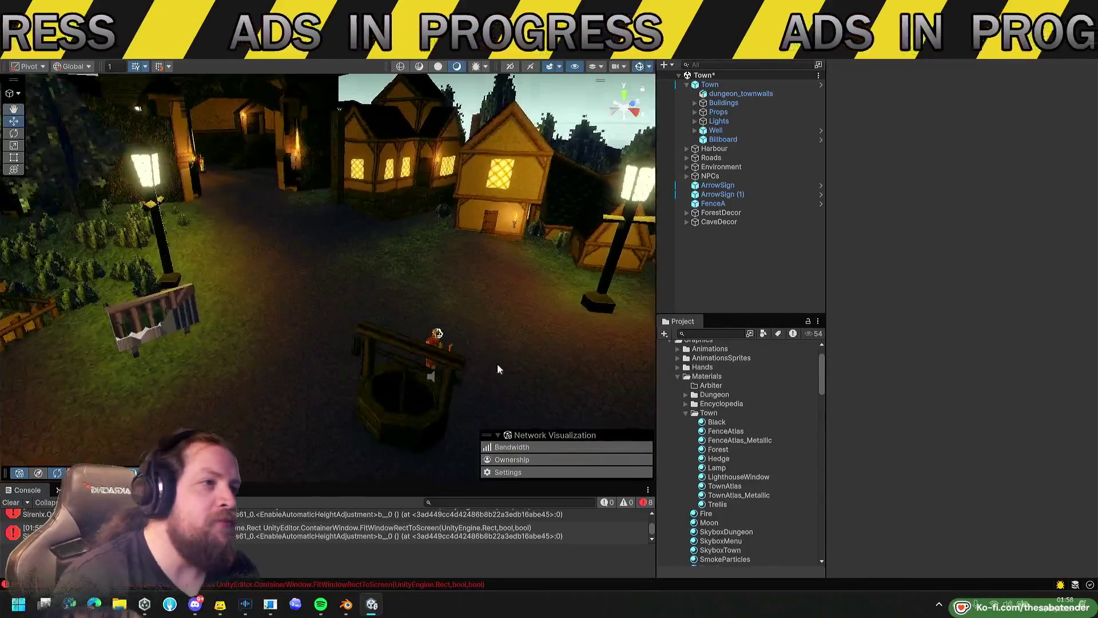
{"action": "left_click", "coordinate": [726, 377]}
Collapse Materials and Meshes, then select the RetroTree script under Scripts/Generators/DungeonGenerator.
{"action": "key", "text": "Left"}
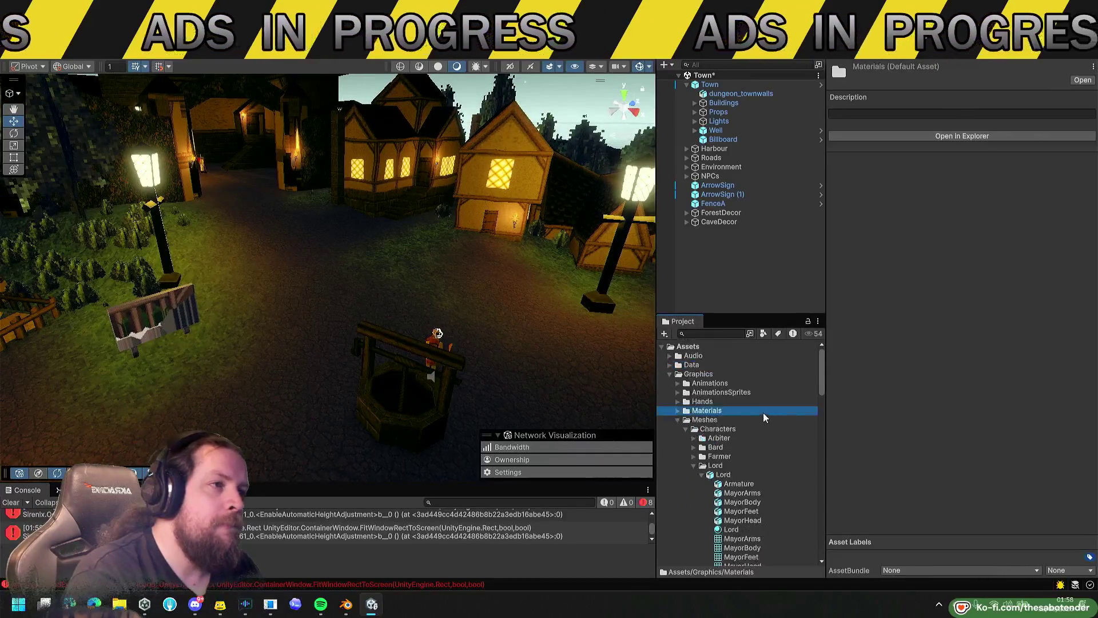
{"action": "left_click", "coordinate": [742, 421]}
{"action": "key", "text": "Left"}
{"action": "key", "text": "Left"}
{"action": "key", "text": "Left"}
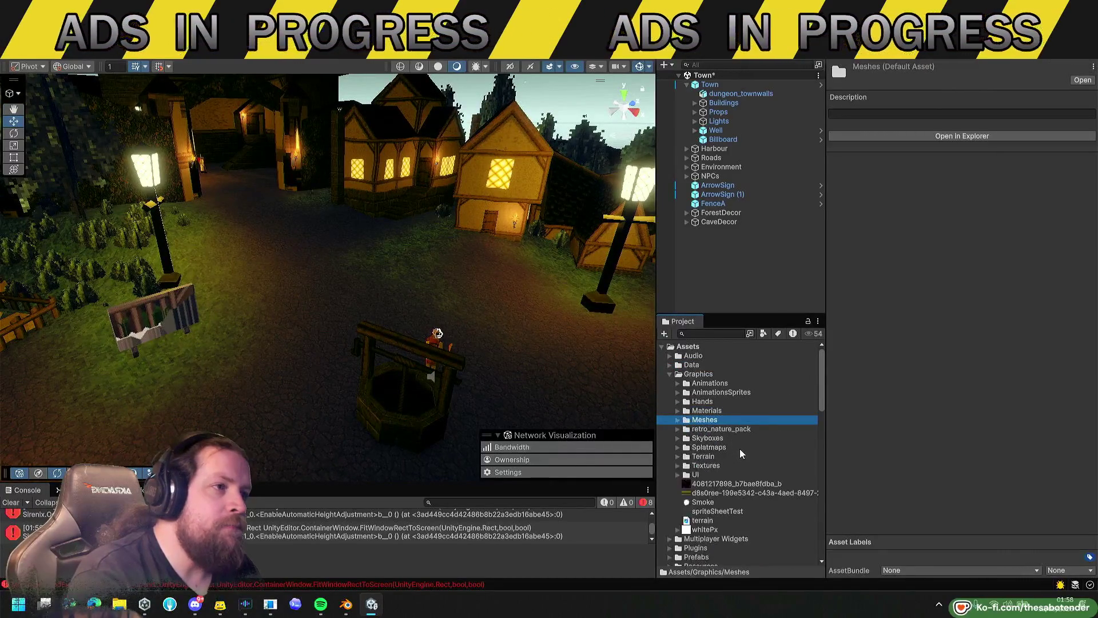
{"action": "scroll", "coordinate": [741, 455], "scroll_direction": "down", "scroll_amount": 5}
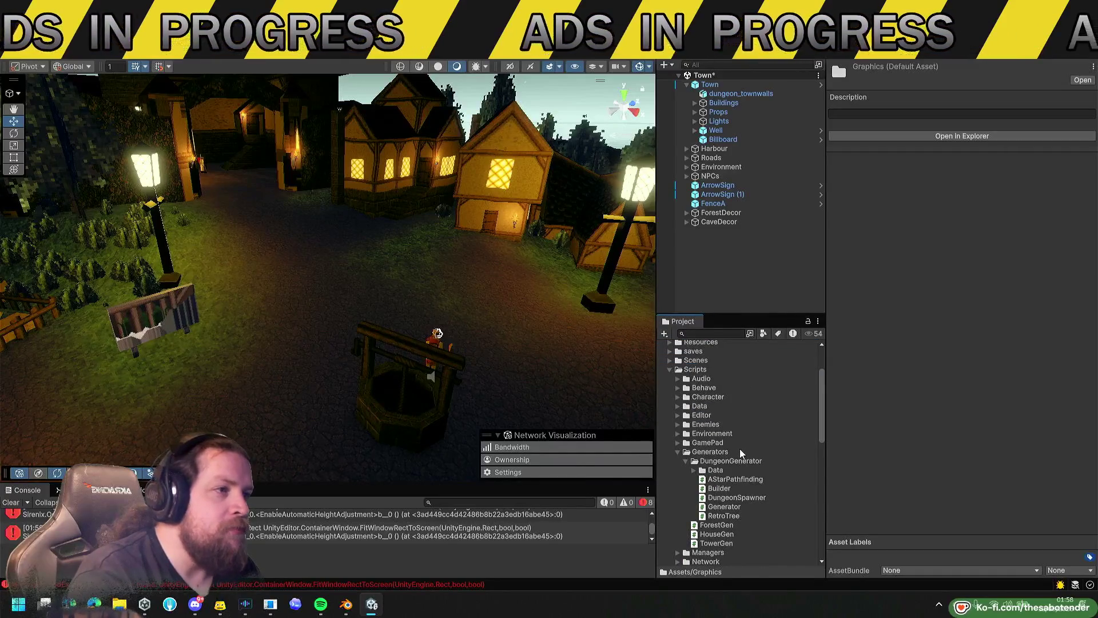
{"action": "scroll", "coordinate": [740, 453], "scroll_direction": "down", "scroll_amount": 3}
{"action": "left_click", "coordinate": [723, 447]}
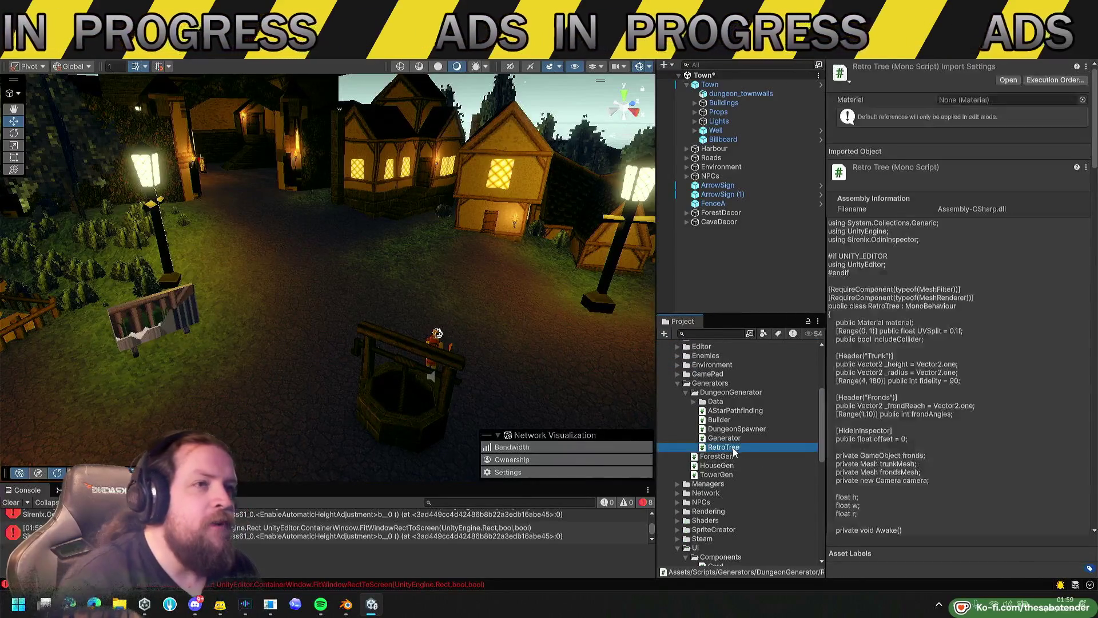
{"action": "mouse_move", "coordinate": [552, 361]}
{"action": "left_mouse_down"}
{"action": "mouse_move", "coordinate": [329, 286]}
{"action": "mouse_move", "coordinate": [394, 246]}
{"action": "left_mouse_up"}
Duplicate TreeDetail (8), move the copy aside, and try then undo UV Split and Height changes.
{"action": "left_click", "coordinate": [421, 227]}
{"action": "key", "text": "ctrl+d"}
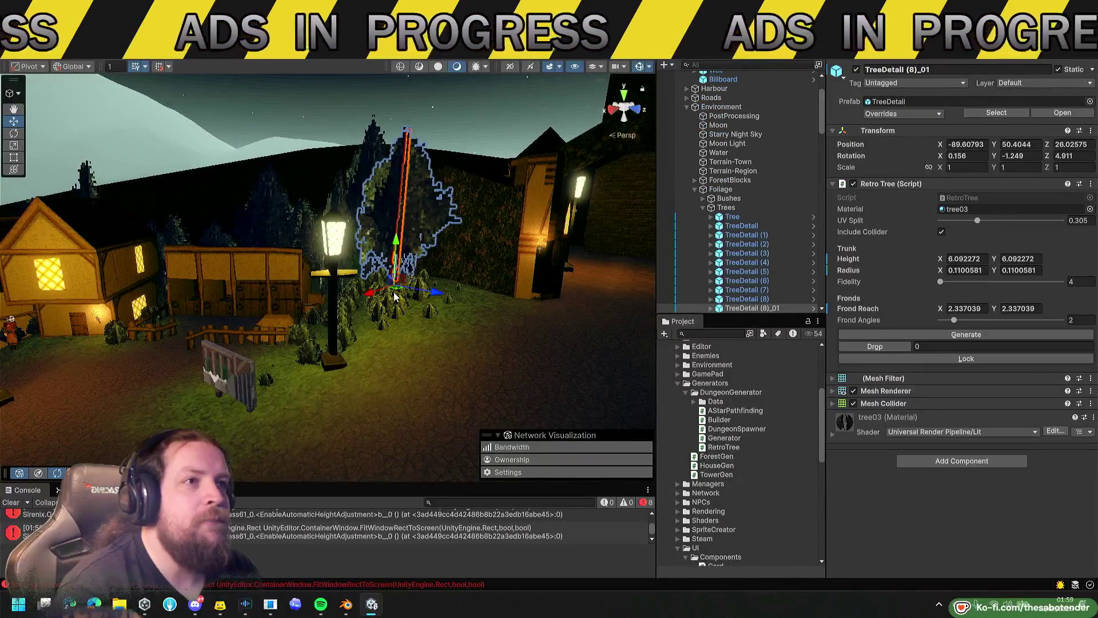
{"action": "mouse_move", "coordinate": [399, 294]}
{"action": "left_mouse_down"}
{"action": "mouse_move", "coordinate": [429, 392]}
{"action": "mouse_move", "coordinate": [534, 296]}
{"action": "mouse_move", "coordinate": [626, 290]}
{"action": "left_mouse_up"}
{"action": "left_click_drag", "start_coordinate": [976, 221], "coordinate": [929, 231]}
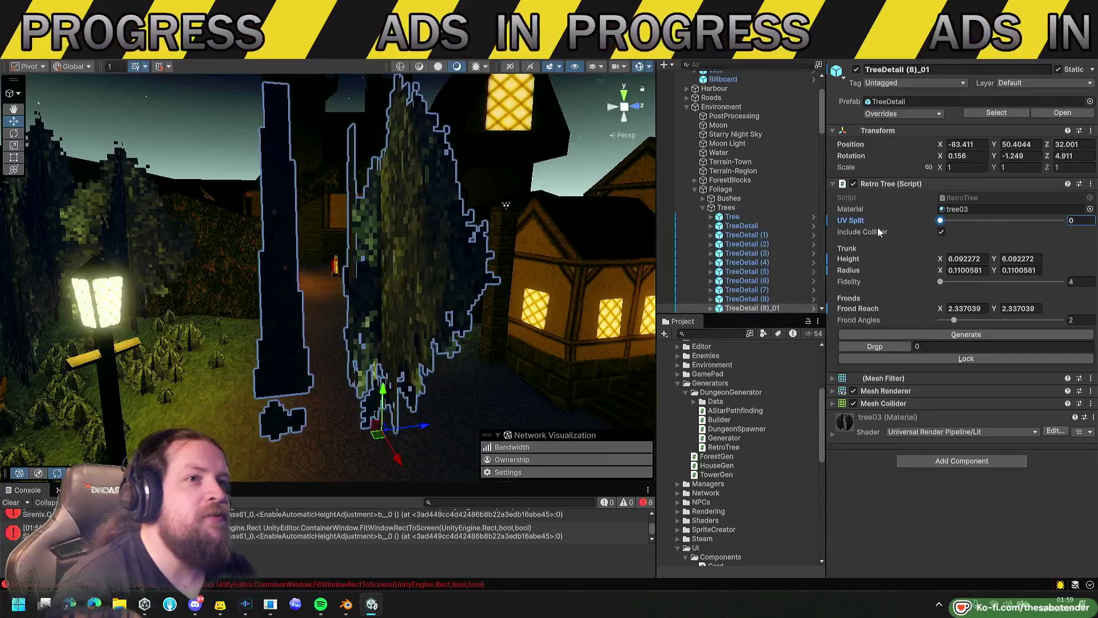
{"action": "key", "text": "ctrl+z"}
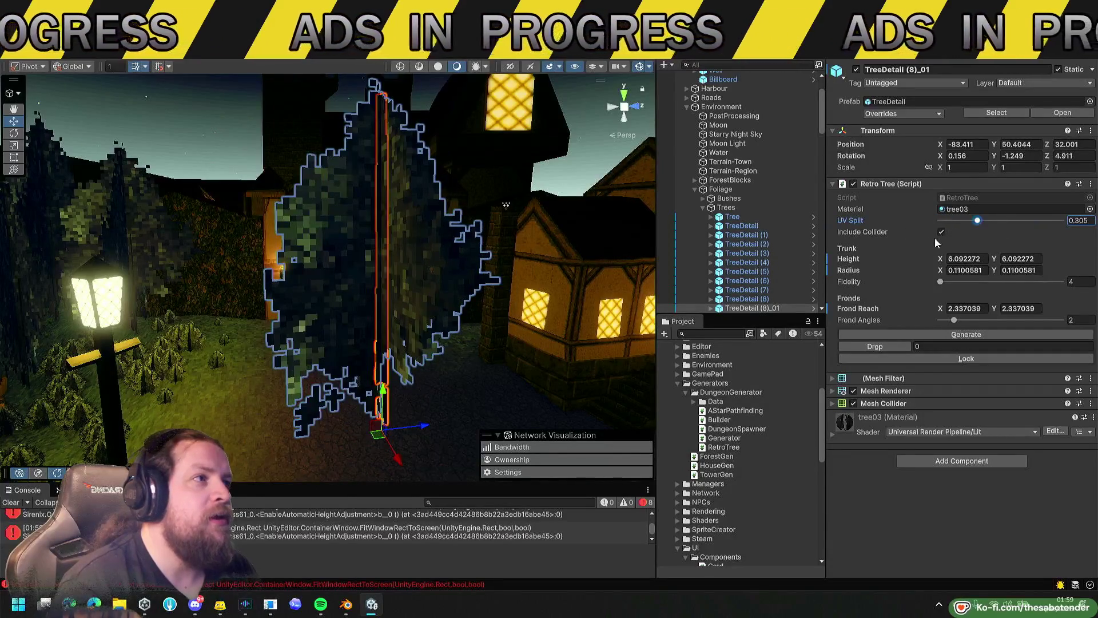
{"action": "mouse_move", "coordinate": [941, 262]}
{"action": "left_mouse_down"}
{"action": "mouse_move", "coordinate": [908, 269]}
{"action": "mouse_move", "coordinate": [938, 280]}
{"action": "left_mouse_up"}
{"action": "key", "text": "ctrl+z"}
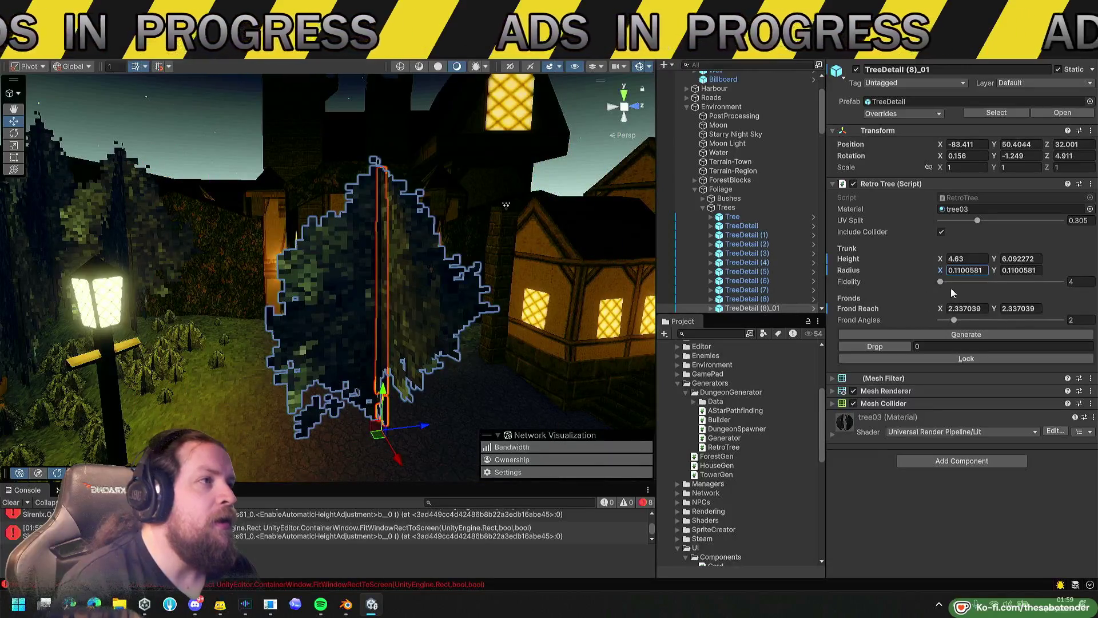
{"action": "left_click", "coordinate": [941, 283]}
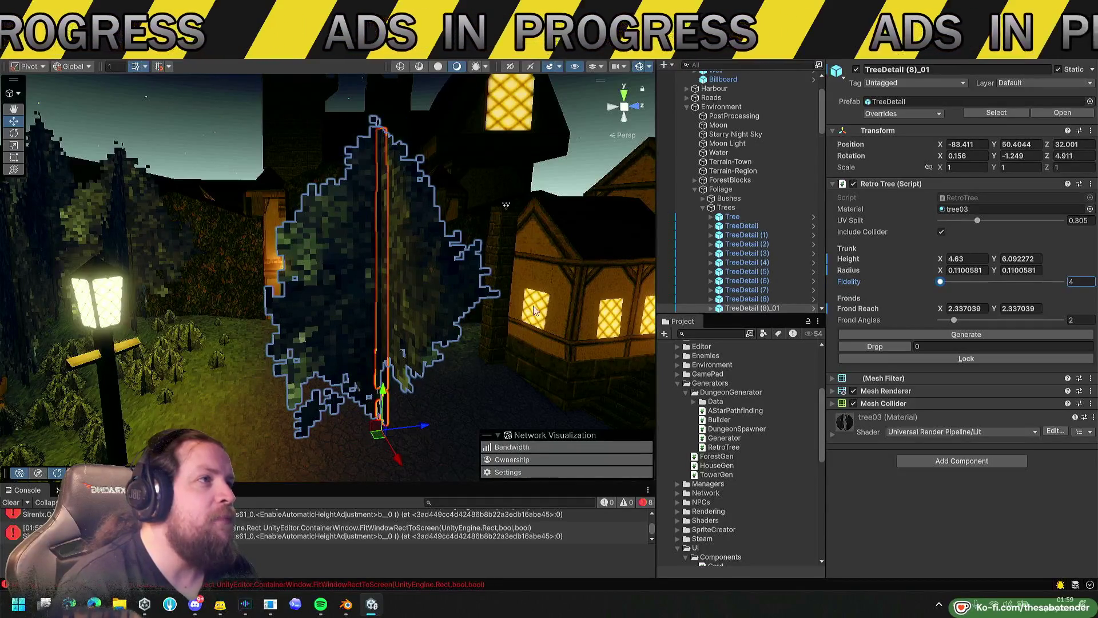
Regenerate the copied tree repeatedly to get new shapes.
{"action": "left_click_drag", "start_coordinate": [469, 309], "coordinate": [440, 311]}
{"action": "scroll", "coordinate": [451, 310], "scroll_direction": "up", "scroll_amount": 3}
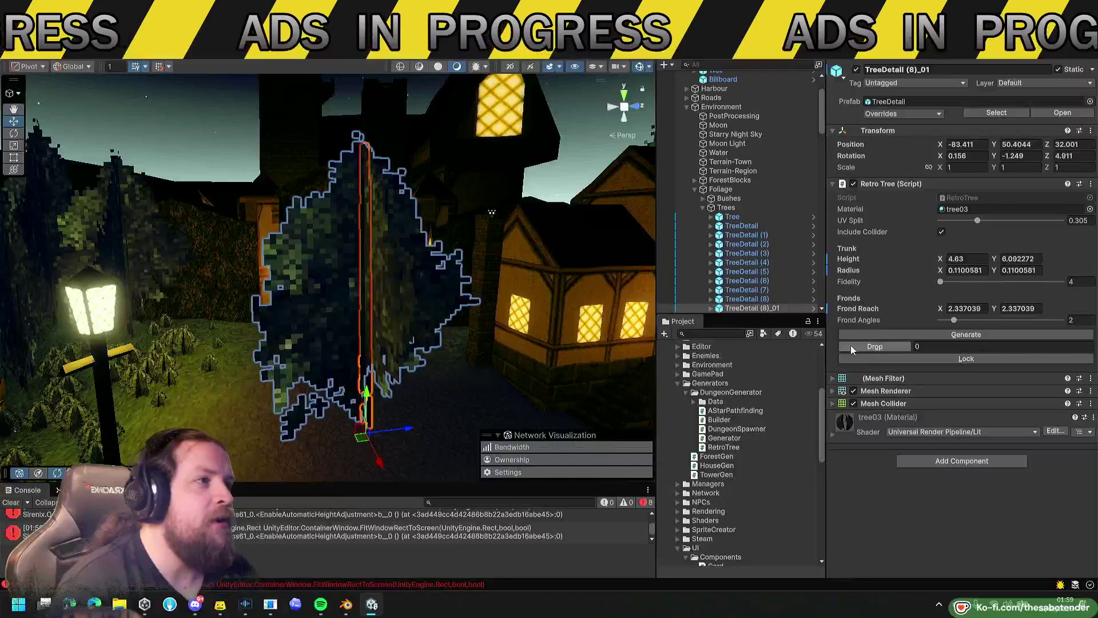
{"action": "left_click", "coordinate": [871, 337]}
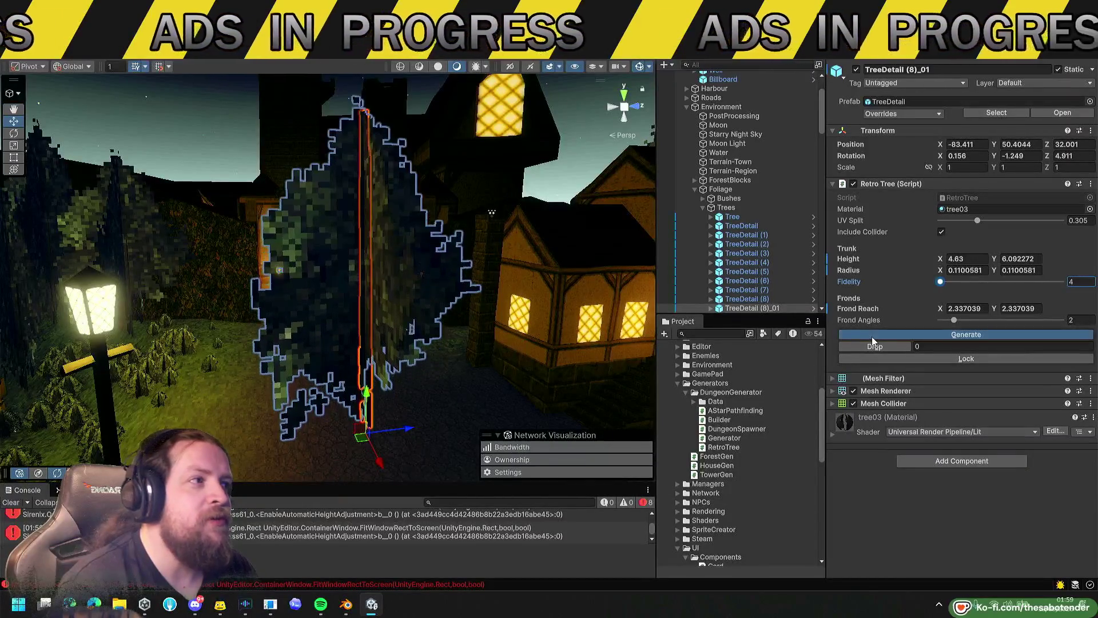
{"action": "left_click", "coordinate": [872, 336]}
{"action": "left_click", "coordinate": [872, 336]}
{"action": "left_click", "coordinate": [873, 337]}
{"action": "left_click", "coordinate": [874, 338]}
{"action": "left_click", "coordinate": [873, 337]}
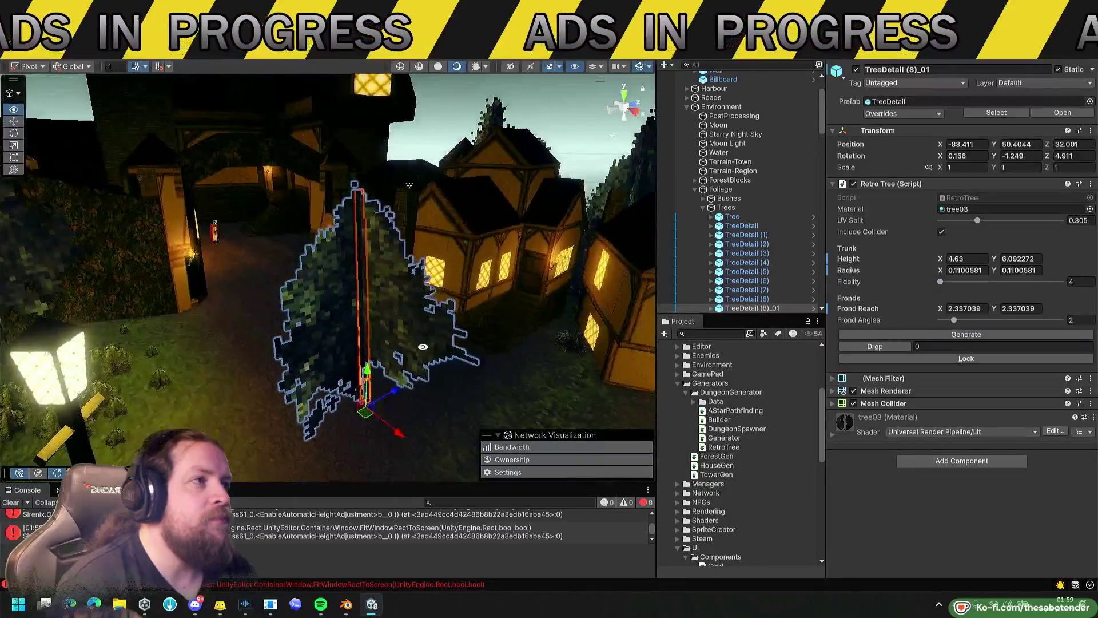
{"action": "left_click", "coordinate": [896, 337]}
{"action": "left_click", "coordinate": [898, 335]}
{"action": "left_click", "coordinate": [898, 335]}
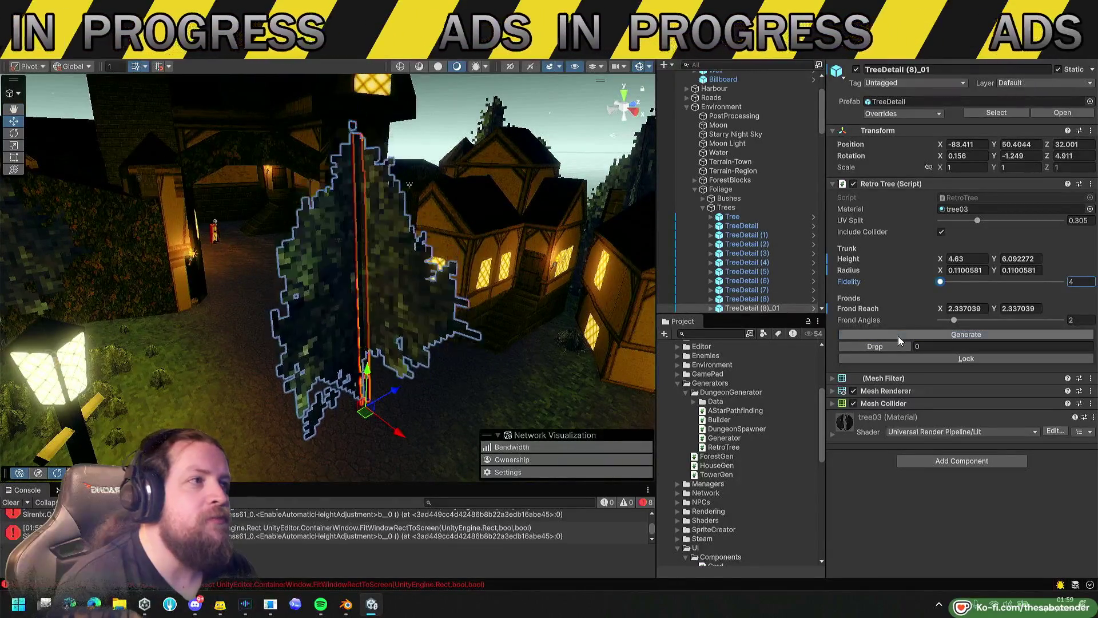
{"action": "left_click", "coordinate": [897, 335]}
{"action": "left_click_drag", "start_coordinate": [384, 322], "coordinate": [431, 321]}
{"action": "left_click", "coordinate": [871, 334]}
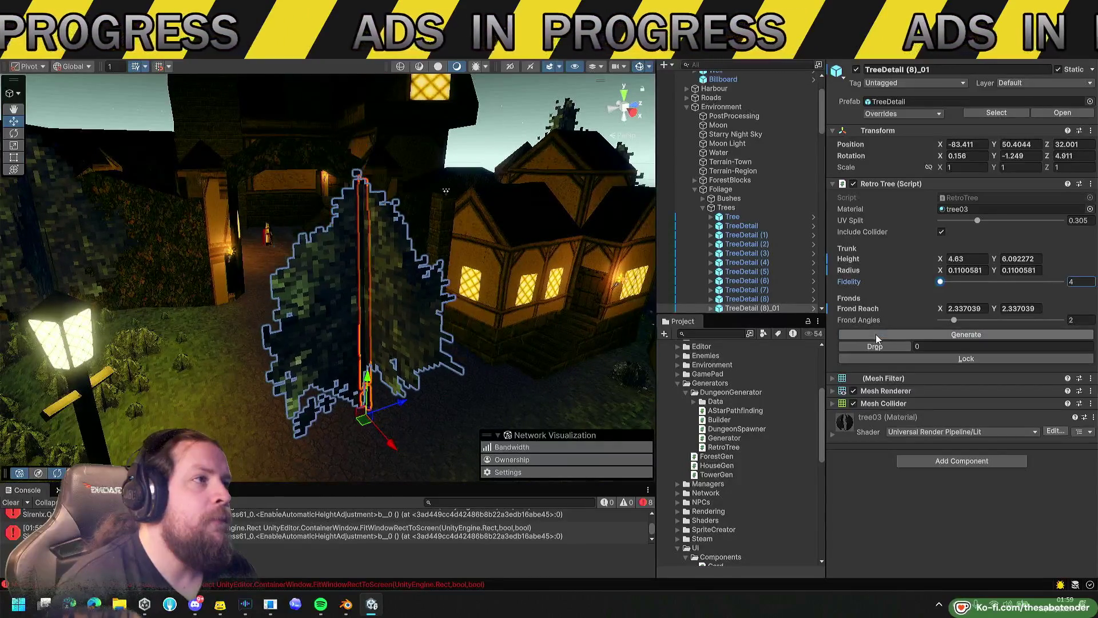
Raise Fidelity to 73, regenerate, then drop the tree onto the ground and lock it.
{"action": "left_click_drag", "start_coordinate": [939, 281], "coordinate": [989, 284]}
{"action": "left_click", "coordinate": [925, 334]}
{"action": "left_click", "coordinate": [927, 333]}
{"action": "left_click", "coordinate": [889, 345]}
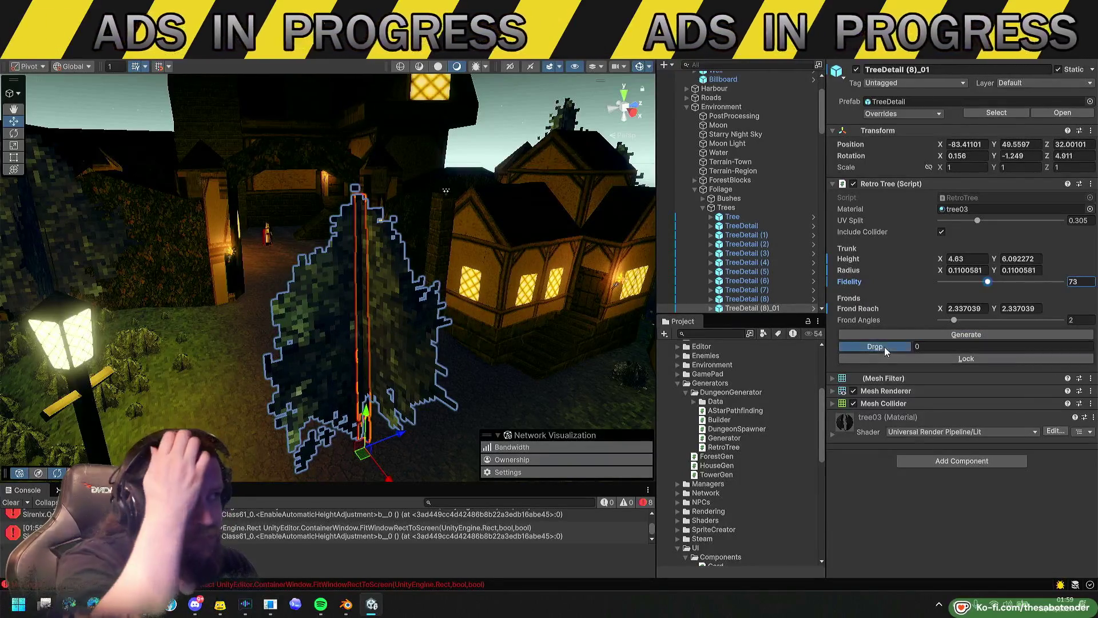
{"action": "left_click", "coordinate": [892, 358]}
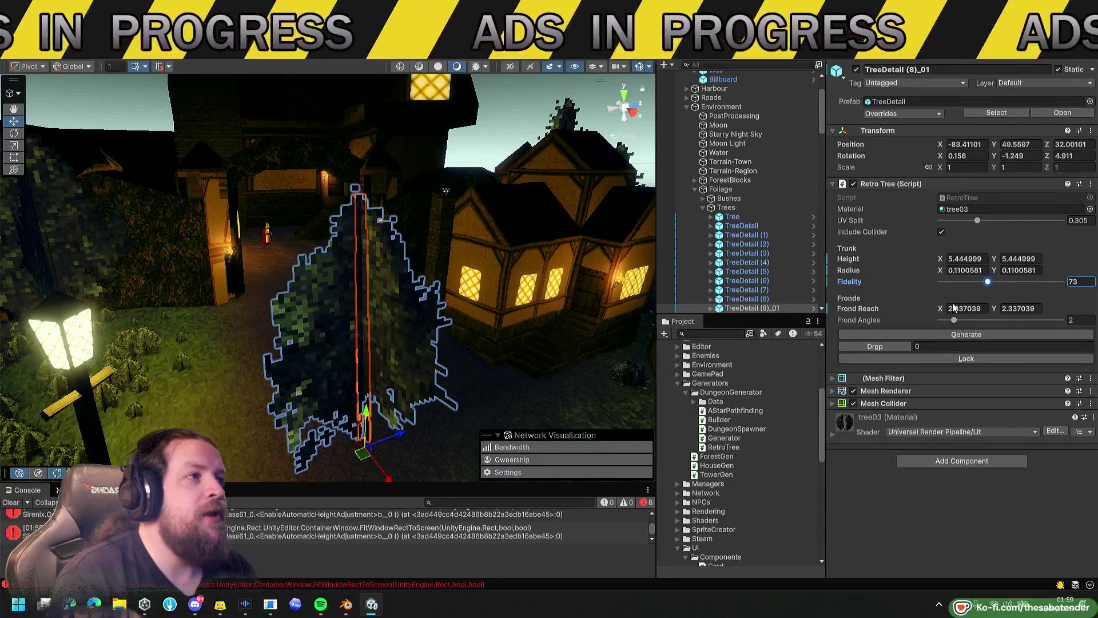
{"action": "left_click", "coordinate": [972, 258]}
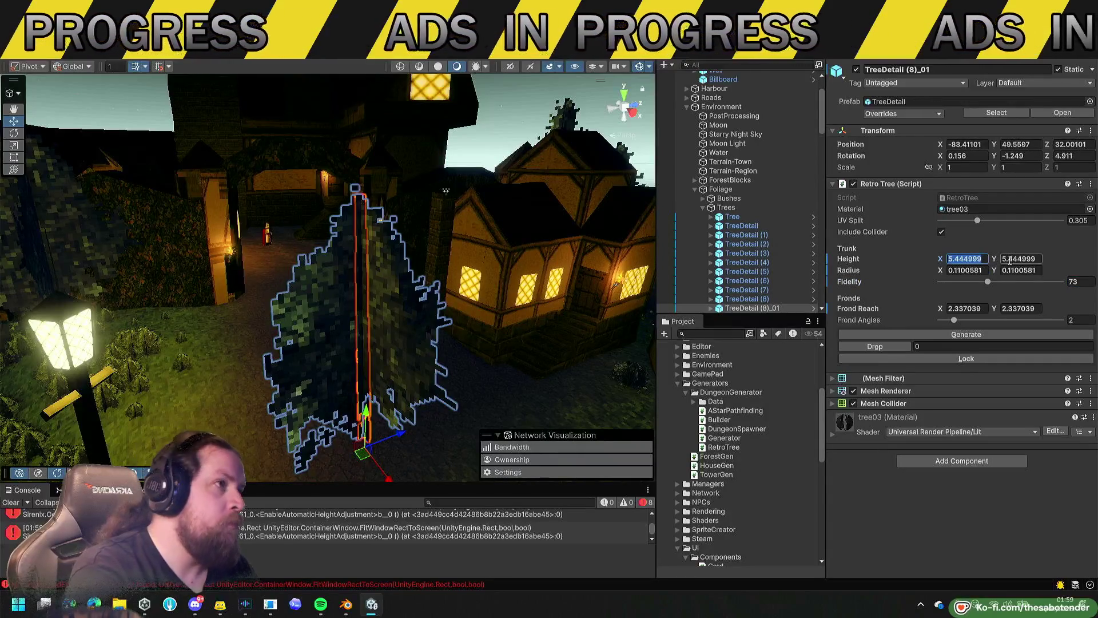
Set the trunk Radius Y value to 1.
{"action": "type", "text": "1"}
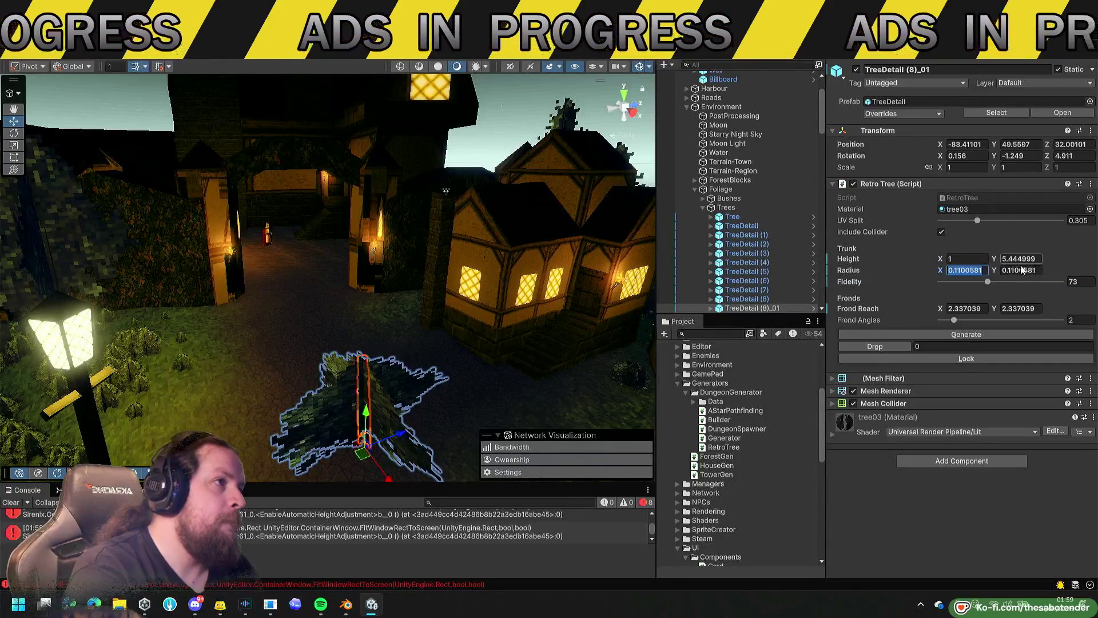
{"action": "left_click", "coordinate": [1021, 270]}
{"action": "type", "text": "1"}
{"action": "left_click", "coordinate": [1025, 258]}
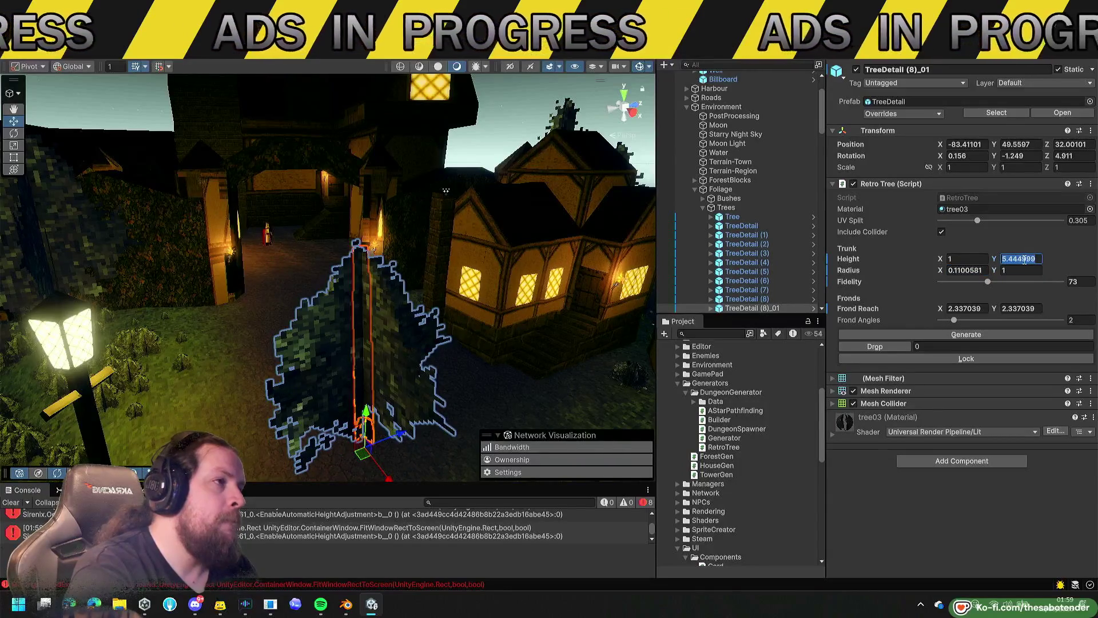
Regenerate the tree many times until it takes a taller shape.
{"action": "left_click", "coordinate": [944, 334]}
{"action": "left_click", "coordinate": [944, 334]}
{"action": "left_click", "coordinate": [944, 334]}
{"action": "left_click", "coordinate": [945, 334]}
{"action": "left_click", "coordinate": [945, 334]}
{"action": "left_click", "coordinate": [944, 334]}
{"action": "left_click", "coordinate": [945, 334]}
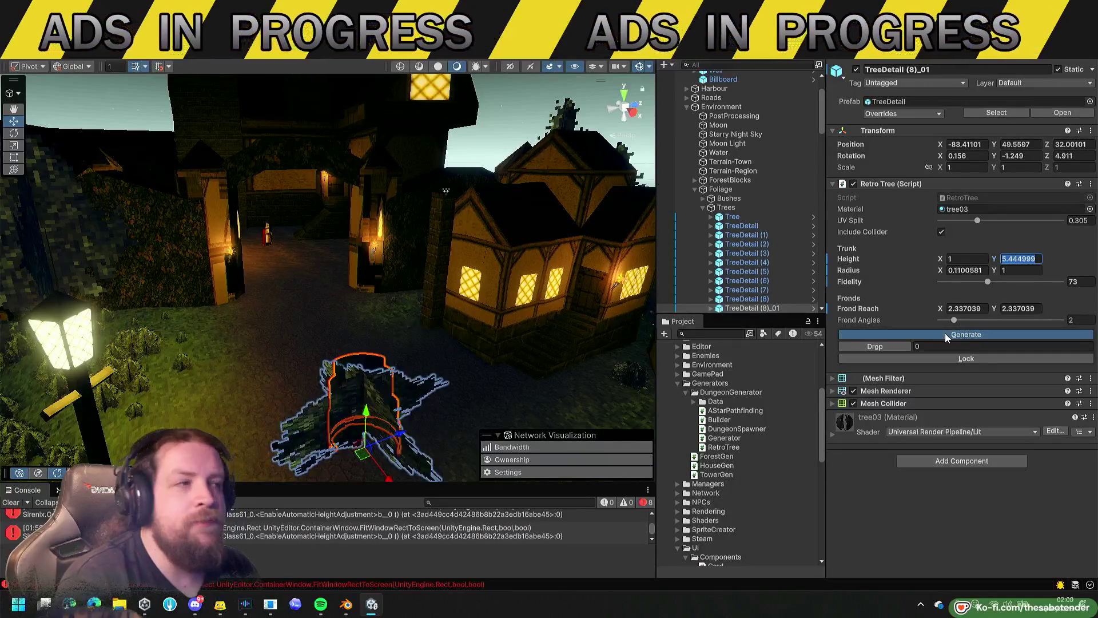
{"action": "left_click", "coordinate": [945, 334]}
{"action": "left_click", "coordinate": [945, 334]}
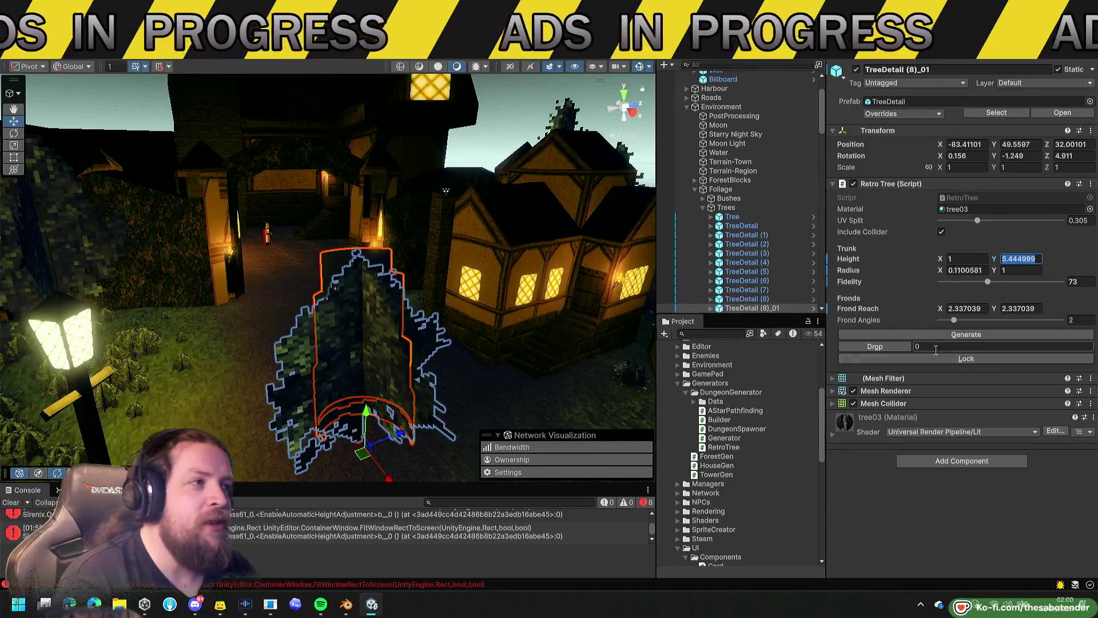
{"action": "left_click", "coordinate": [935, 336]}
{"action": "left_click", "coordinate": [935, 337]}
Set trunk height to 4.598022 and radius to 0.5968267, then delete the tree.
{"action": "left_click", "coordinate": [927, 357]}
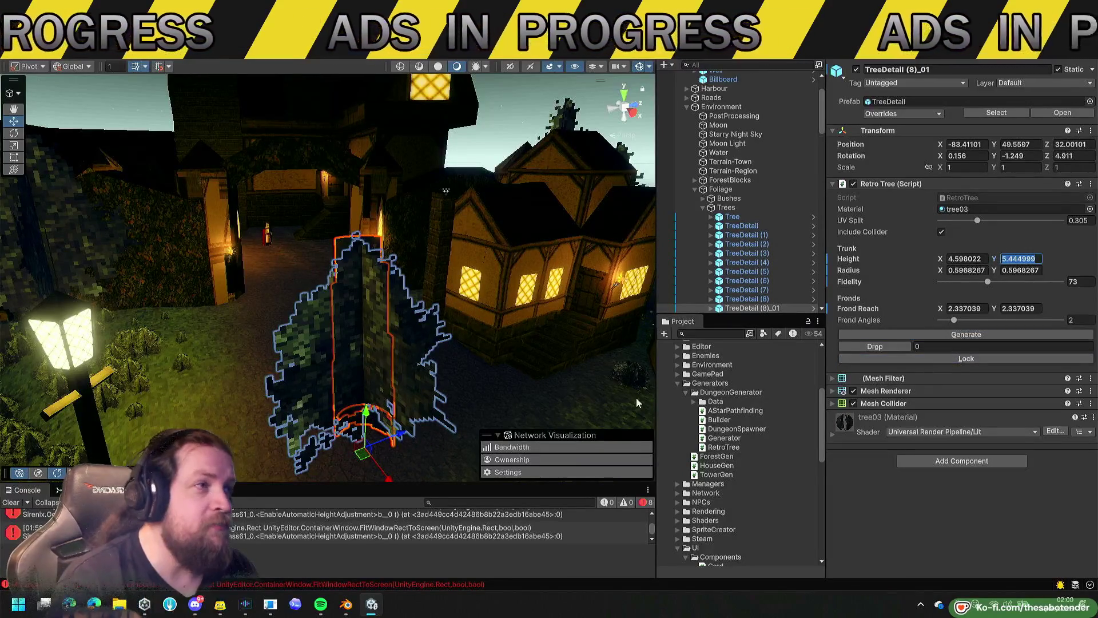
{"action": "left_click", "coordinate": [351, 342]}
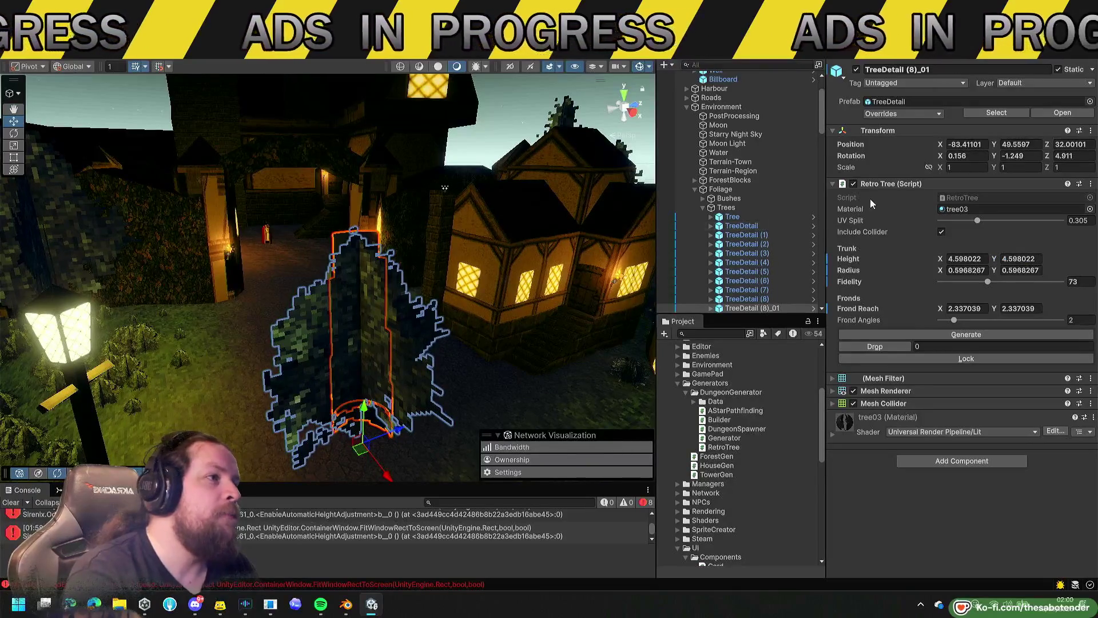
{"action": "left_click_drag", "start_coordinate": [275, 317], "coordinate": [392, 300]}
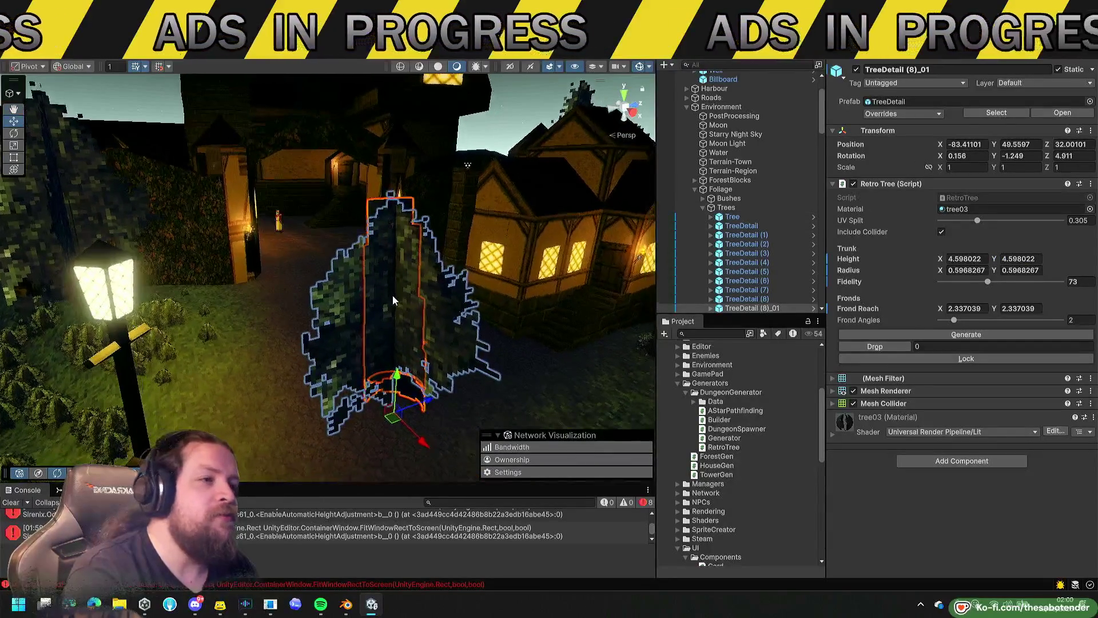
{"action": "key", "text": "Delete"}
Browse the Generator, Dungeon and GenerationRules scripts, ending in the Assets Data folder.
{"action": "left_click", "coordinate": [729, 217]}
{"action": "key", "text": "Left"}
{"action": "key", "text": "Left"}
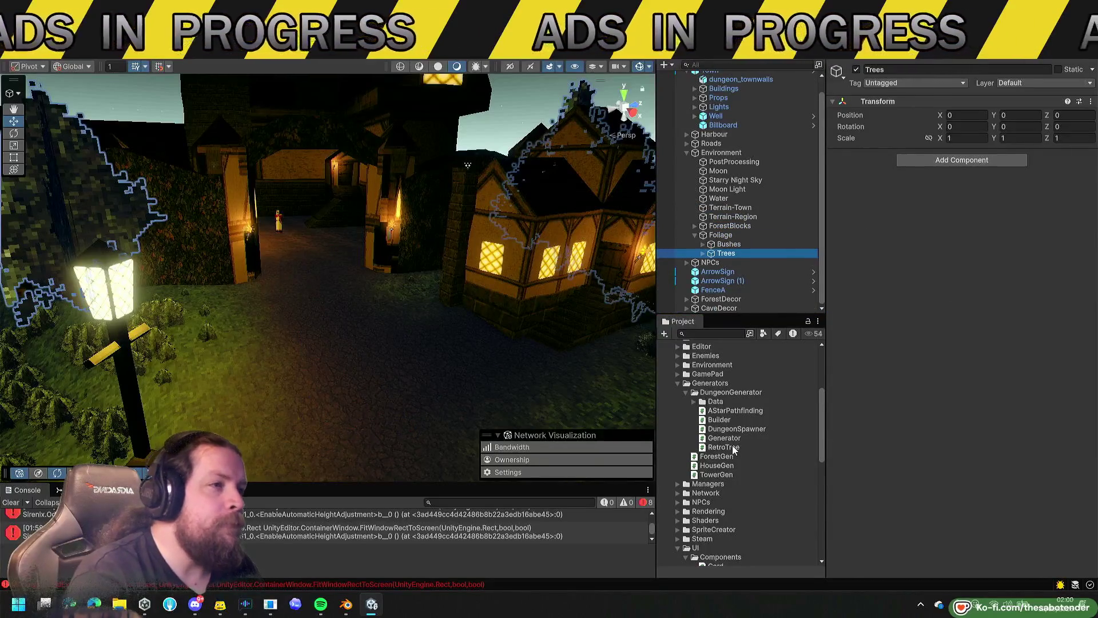
{"action": "left_click", "coordinate": [732, 438]}
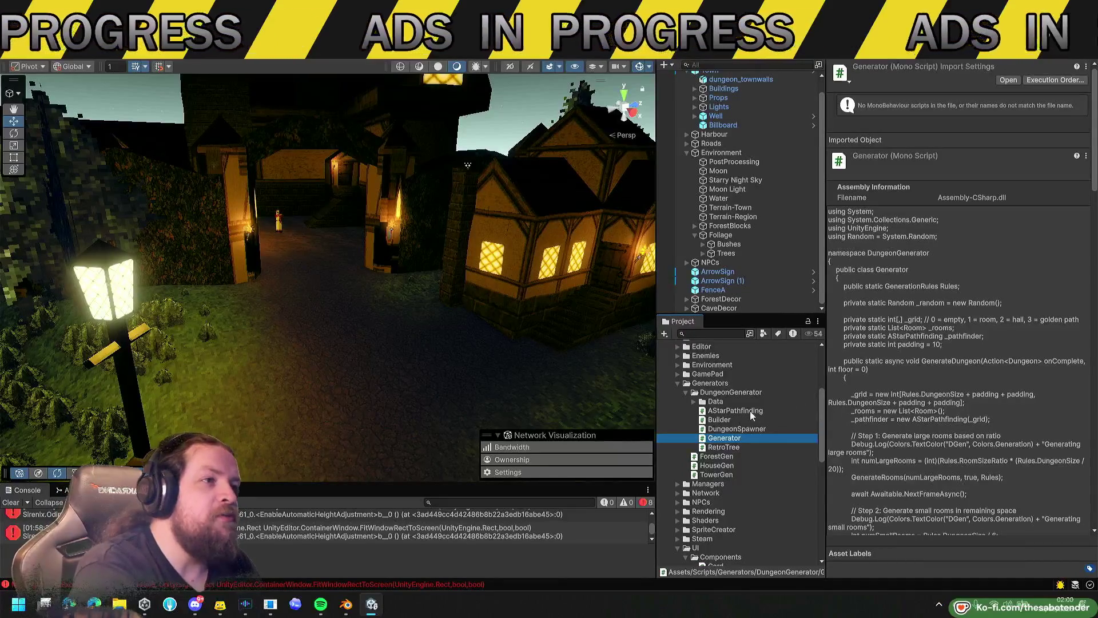
{"action": "left_click", "coordinate": [694, 401]}
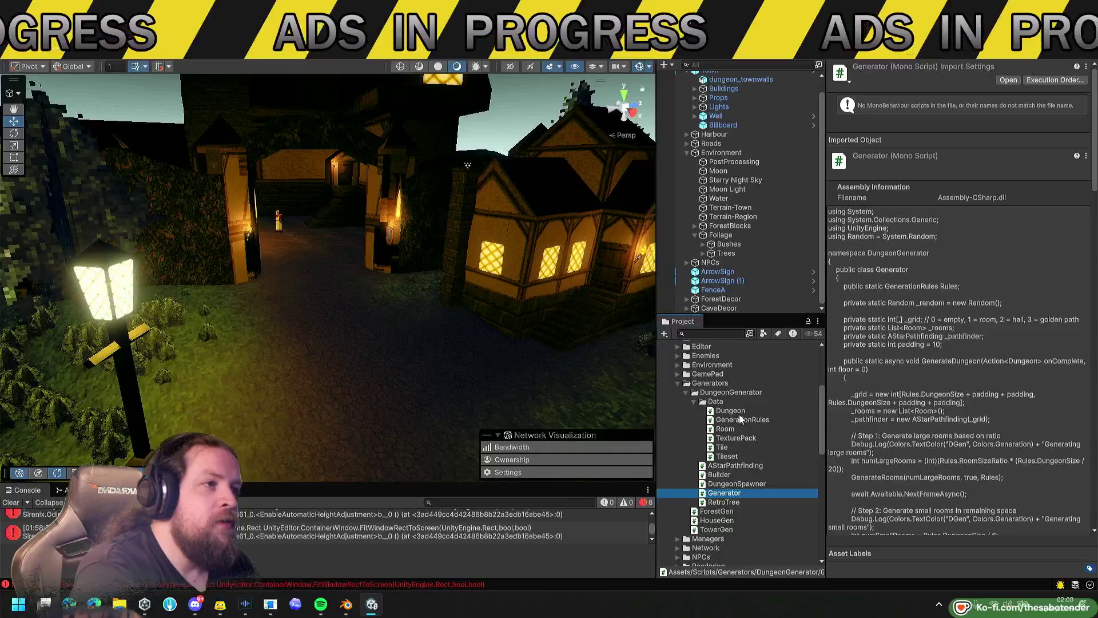
{"action": "left_click", "coordinate": [734, 411]}
{"action": "left_click", "coordinate": [740, 422]}
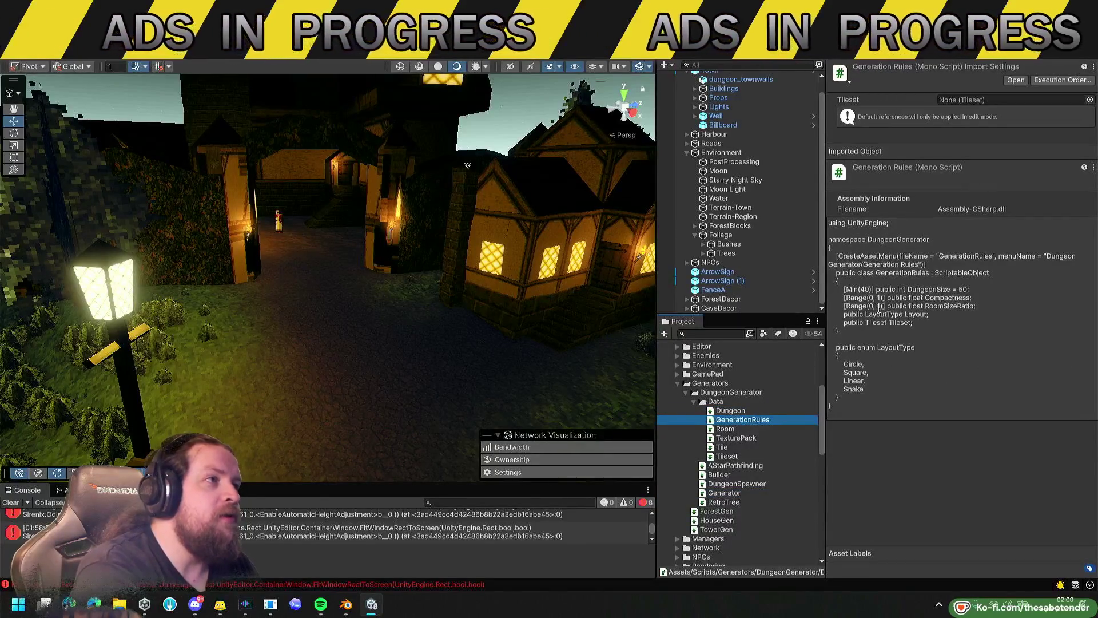
{"action": "scroll", "coordinate": [751, 393], "scroll_direction": "up", "scroll_amount": 10}
{"action": "left_click", "coordinate": [808, 373]}
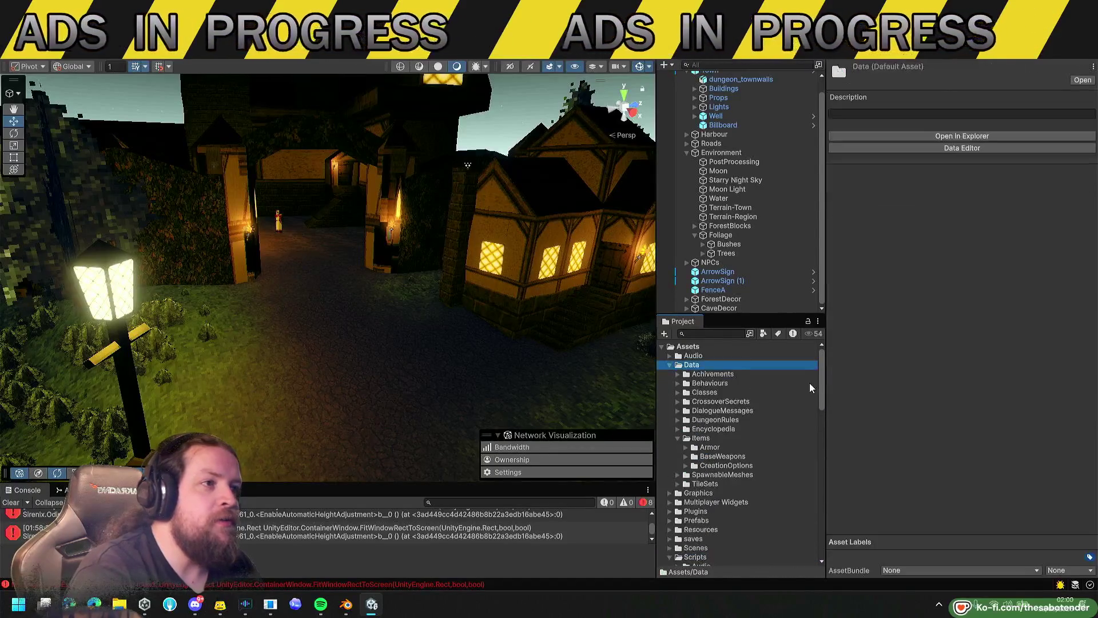
Expand DungeonRules and step through the Caves, Desert and Forest rules.
{"action": "double_click", "coordinate": [710, 437]}
{"action": "double_click", "coordinate": [774, 419]}
{"action": "left_click", "coordinate": [781, 428]}
{"action": "key", "text": "Down"}
{"action": "key", "text": "Down"}
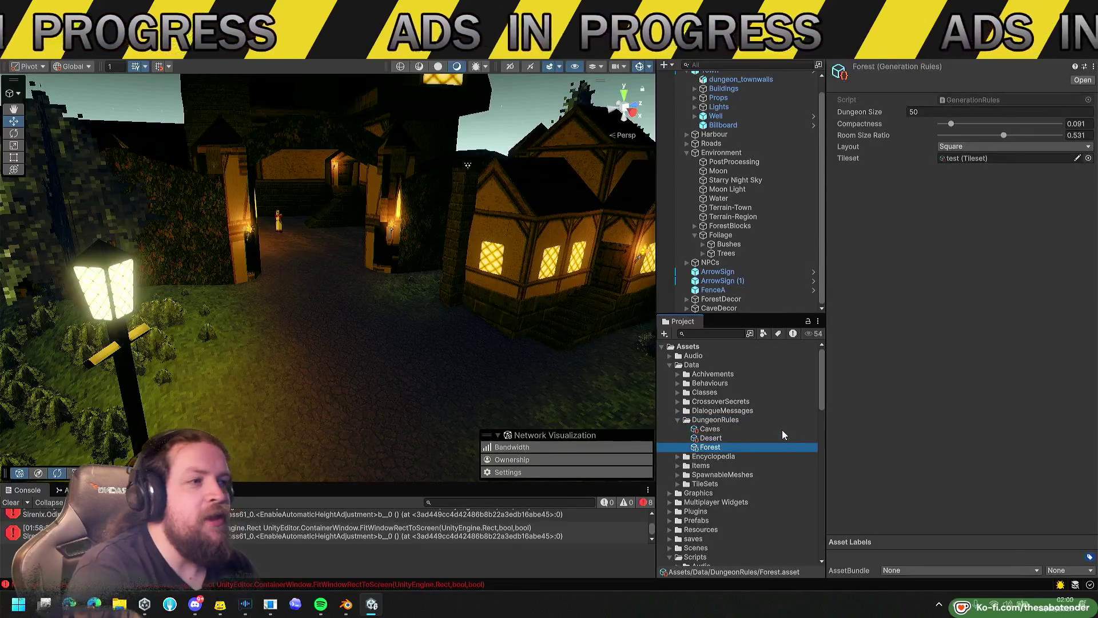
{"action": "key", "text": "Up"}
{"action": "key", "text": "Up"}
{"action": "key", "text": "Down"}
{"action": "key", "text": "Down"}
{"action": "key", "text": "Up"}
{"action": "key", "text": "Up"}
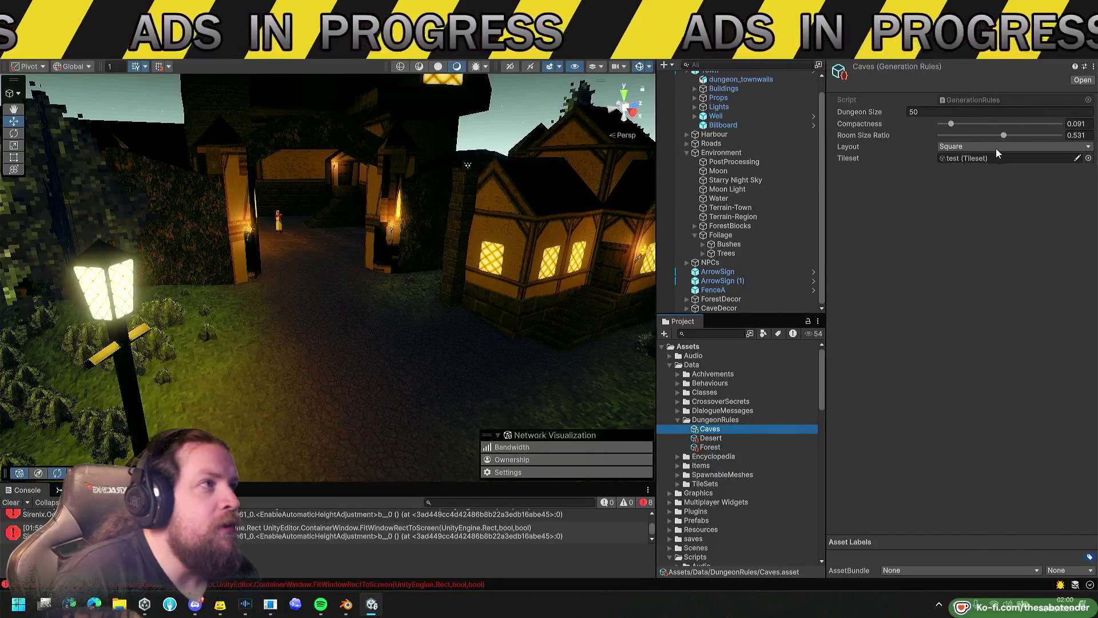
Check the Layout options keeping Square, then show Desert's rules and its test tileset.
{"action": "left_click", "coordinate": [979, 148]}
{"action": "left_click", "coordinate": [921, 269]}
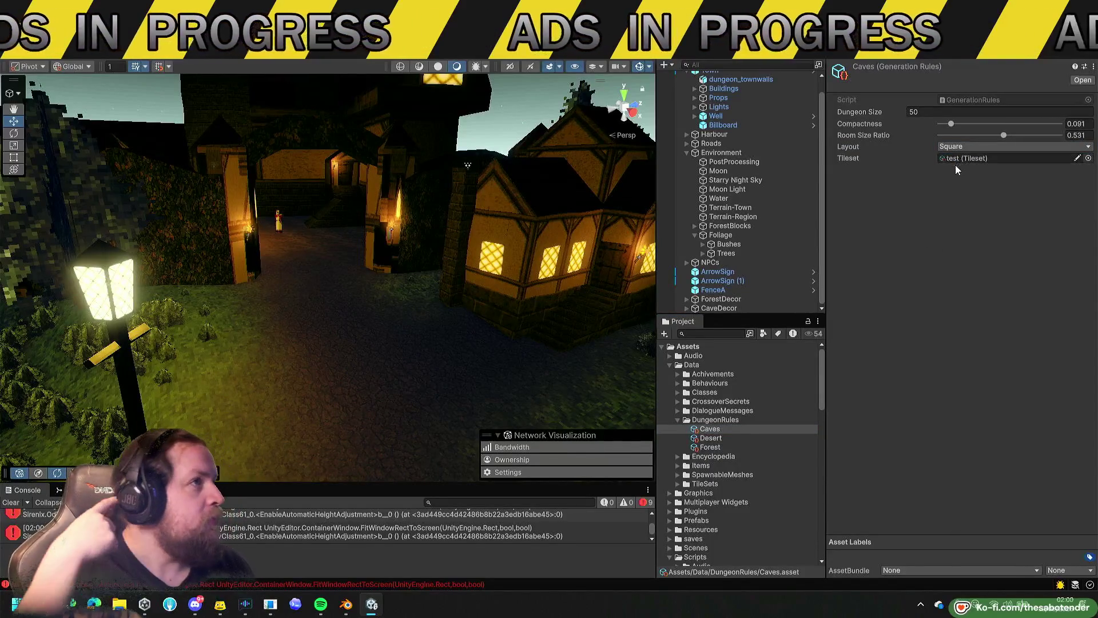
{"action": "left_click", "coordinate": [711, 439]}
{"action": "scroll", "coordinate": [739, 459], "scroll_direction": "down", "scroll_amount": 10}
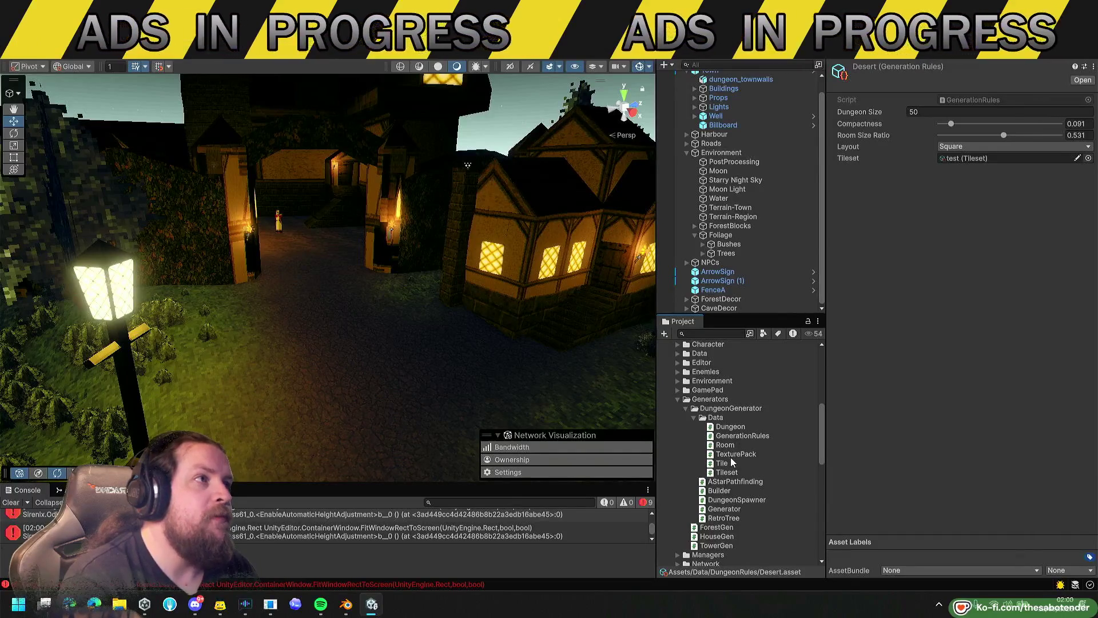
{"action": "left_click", "coordinate": [952, 161]}
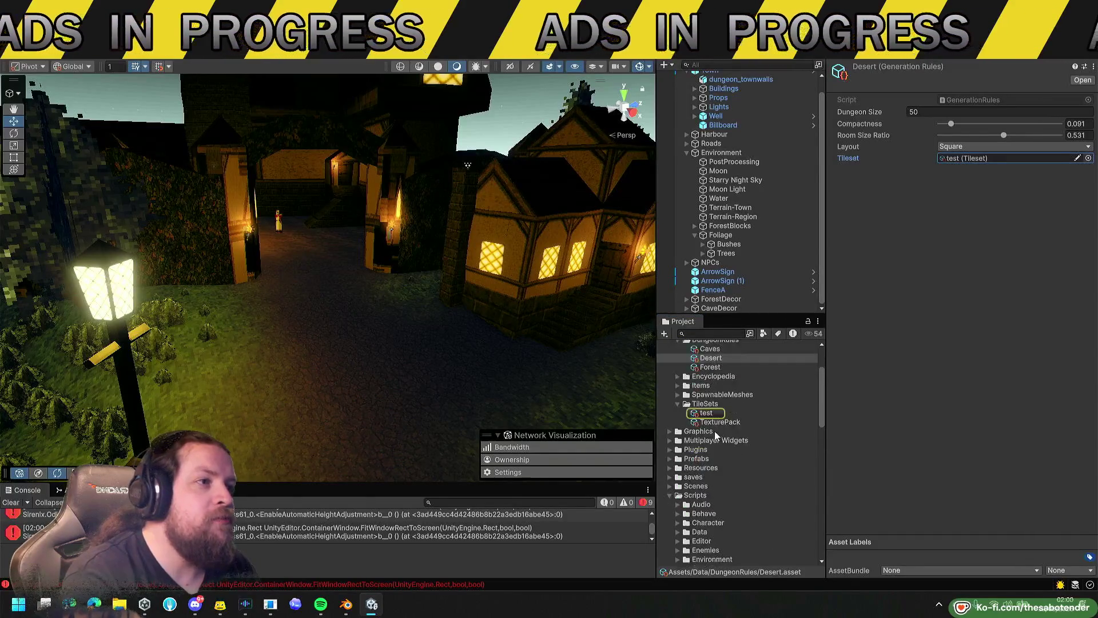
Open the test tileset, browse its tile lists, and inspect the enter_Center_001 entrance tile prefab.
{"action": "left_click", "coordinate": [717, 417]}
{"action": "left_click", "coordinate": [842, 139]}
{"action": "left_click", "coordinate": [842, 140]}
{"action": "left_click", "coordinate": [842, 167]}
{"action": "left_click", "coordinate": [842, 167]}
{"action": "left_click", "coordinate": [842, 194]}
{"action": "left_click", "coordinate": [889, 208]}
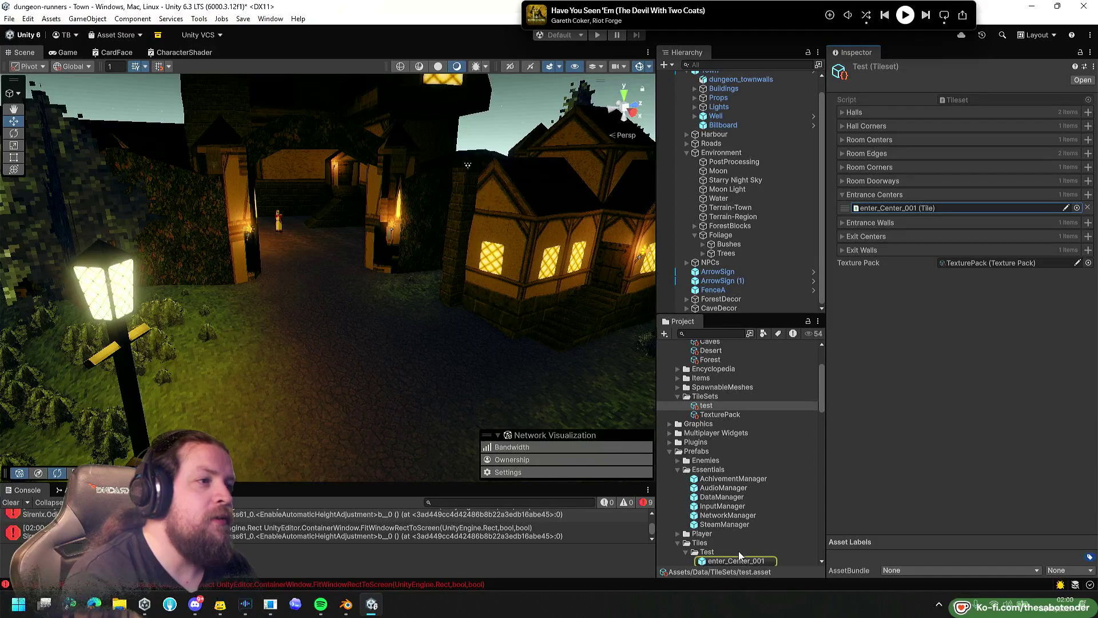
{"action": "left_click", "coordinate": [739, 558]}
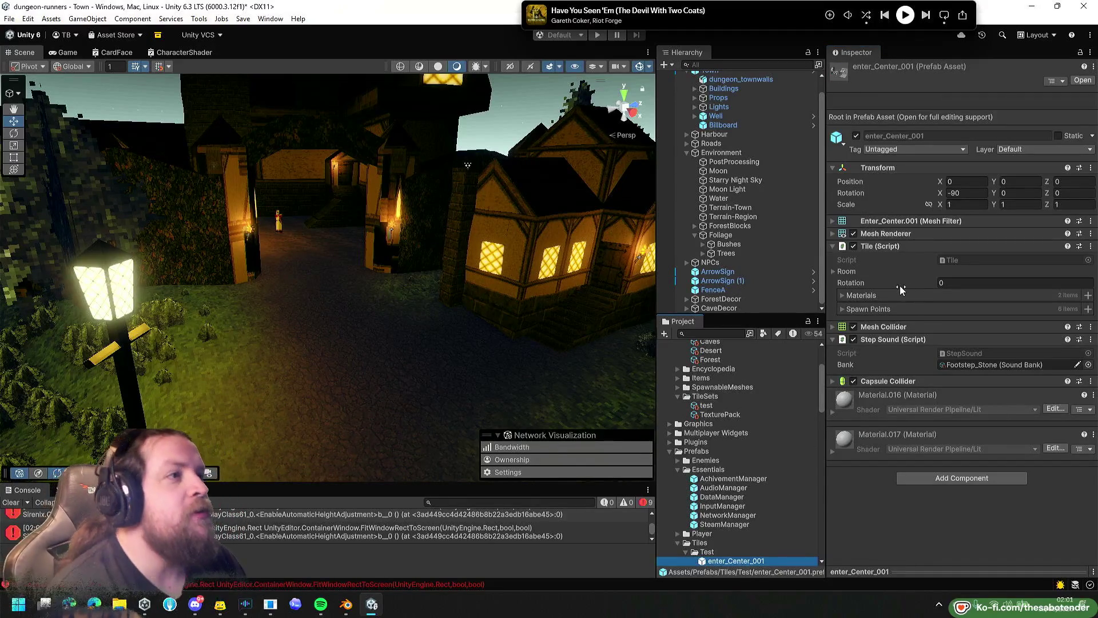
Collapse the Data and Prefabs folders in the Project panel, moving past Graphics.
{"action": "scroll", "coordinate": [703, 397], "scroll_direction": "up", "scroll_amount": 3}
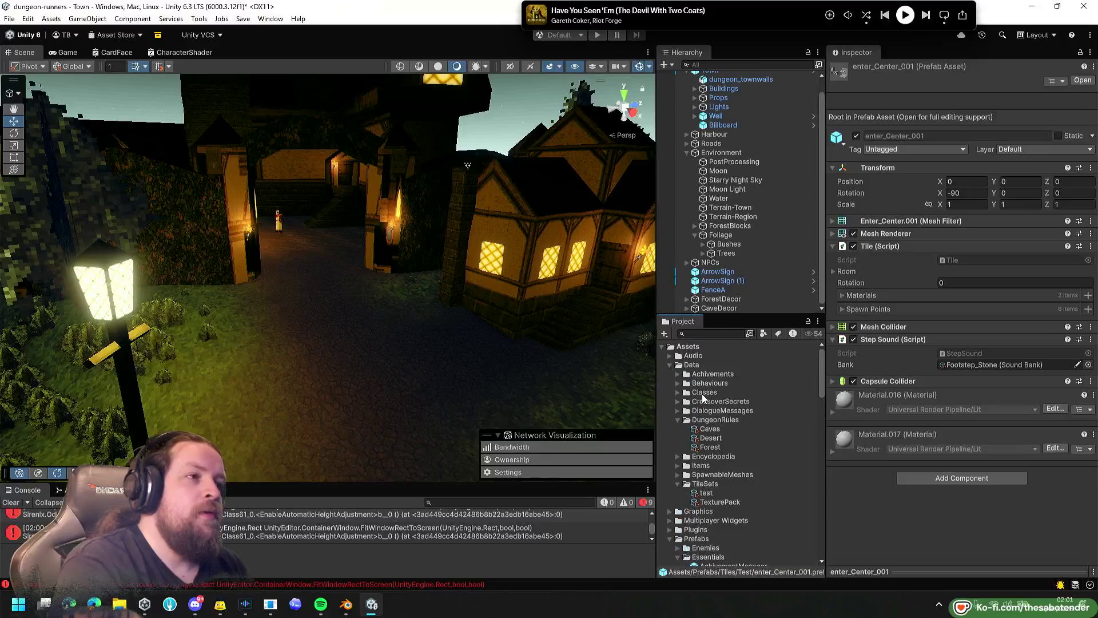
{"action": "left_click", "coordinate": [710, 423]}
{"action": "key", "text": "Left"}
{"action": "key", "text": "Left"}
{"action": "key", "text": "Left"}
{"action": "key", "text": "Down"}
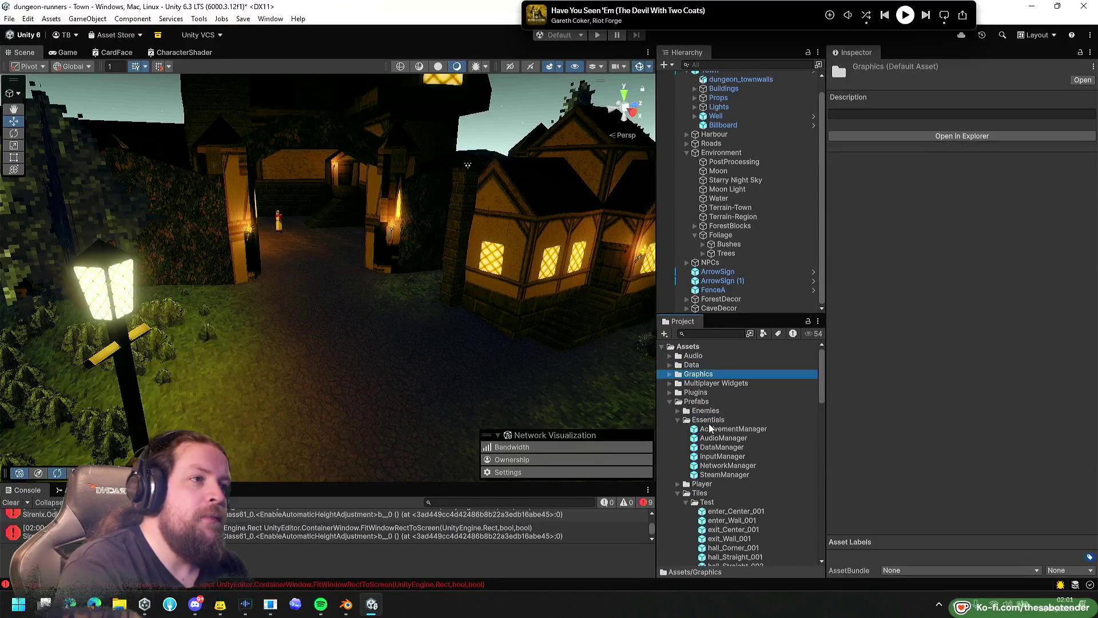
{"action": "key", "text": "Down"}
{"action": "key", "text": "Down"}
{"action": "key", "text": "Down"}
{"action": "key", "text": "Left"}
Fly the Scene view over the town well, then collapse the Generators and Scripts folders.
{"action": "mouse_move", "coordinate": [401, 286]}
{"action": "left_mouse_down"}
{"action": "mouse_move", "coordinate": [232, 320]}
{"action": "mouse_move", "coordinate": [362, 338]}
{"action": "mouse_move", "coordinate": [454, 332]}
{"action": "left_mouse_up"}
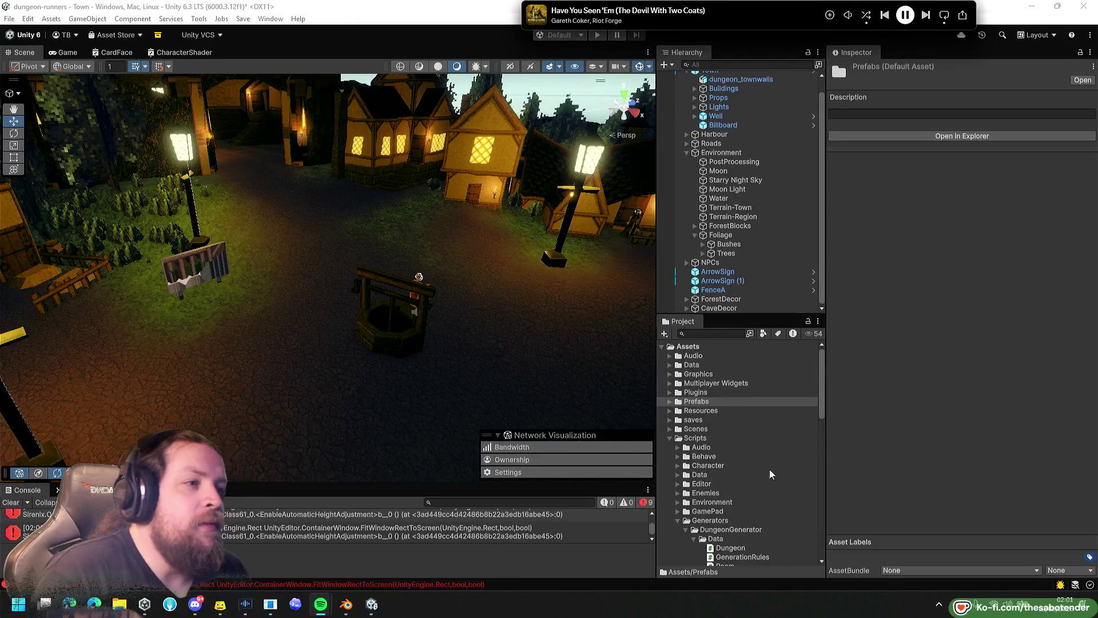
{"action": "left_click", "coordinate": [677, 520]}
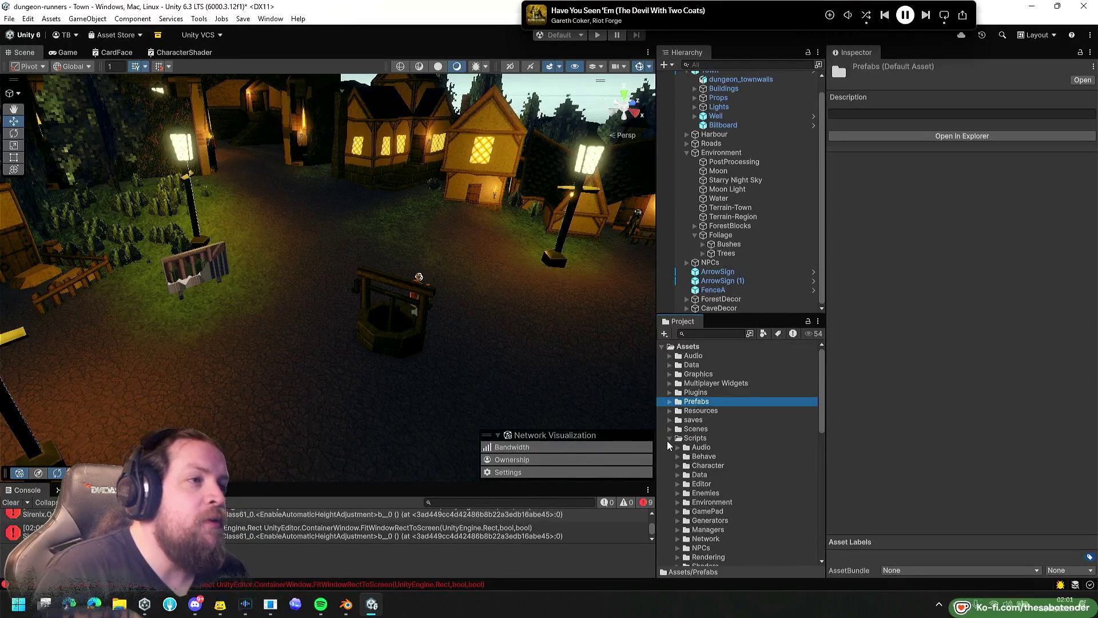
{"action": "left_click", "coordinate": [669, 438]}
{"action": "left_click", "coordinate": [675, 527]}
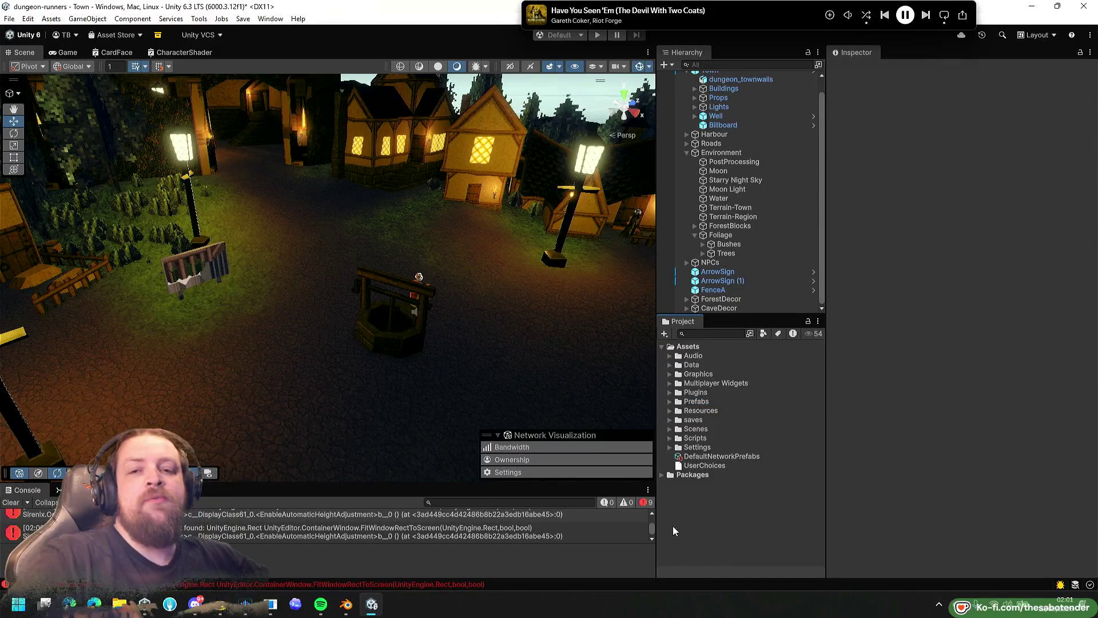